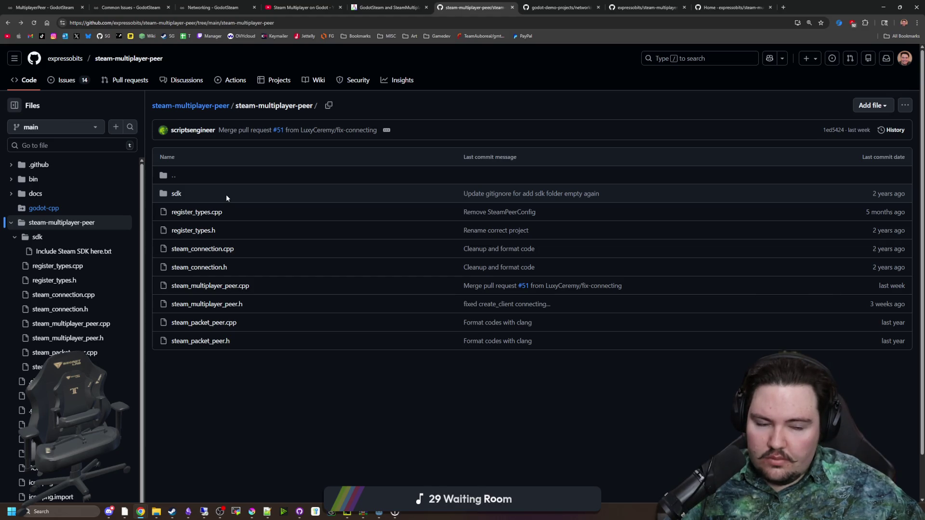
Step: Return to the steam-multiplayer-peer repo root and bring up GitHub Desktop with the multiplayerSetup.gd change
click(164, 181)
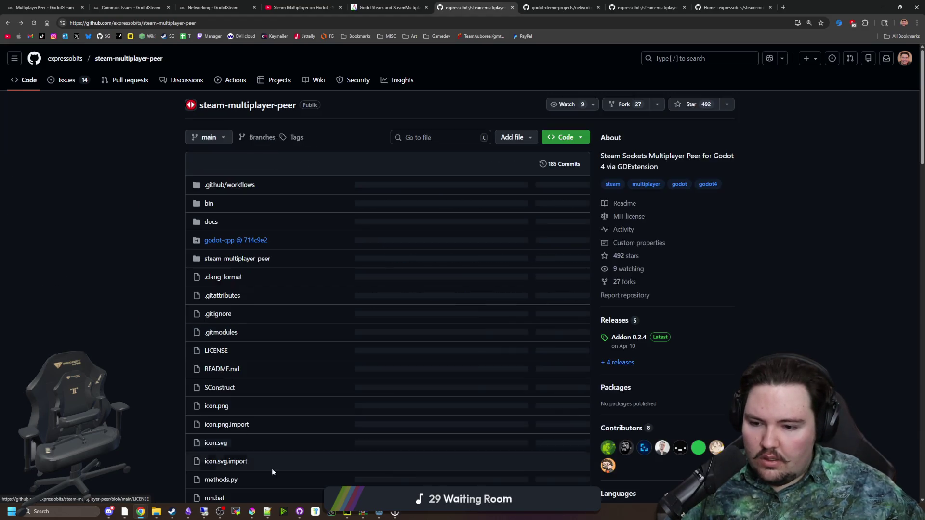
click(299, 511)
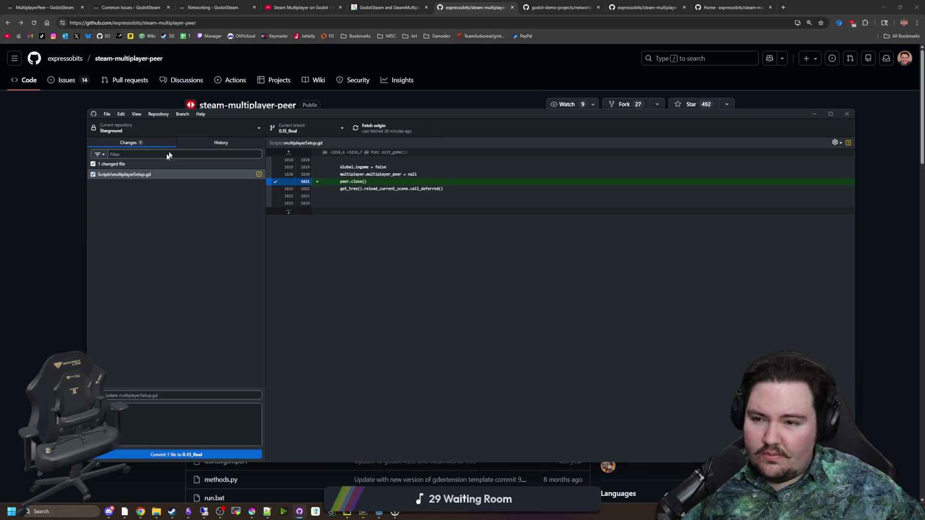
Step: Browse the Starground commit history, settling on the 'Add flooring, update multiplayer peer' commit
click(196, 145)
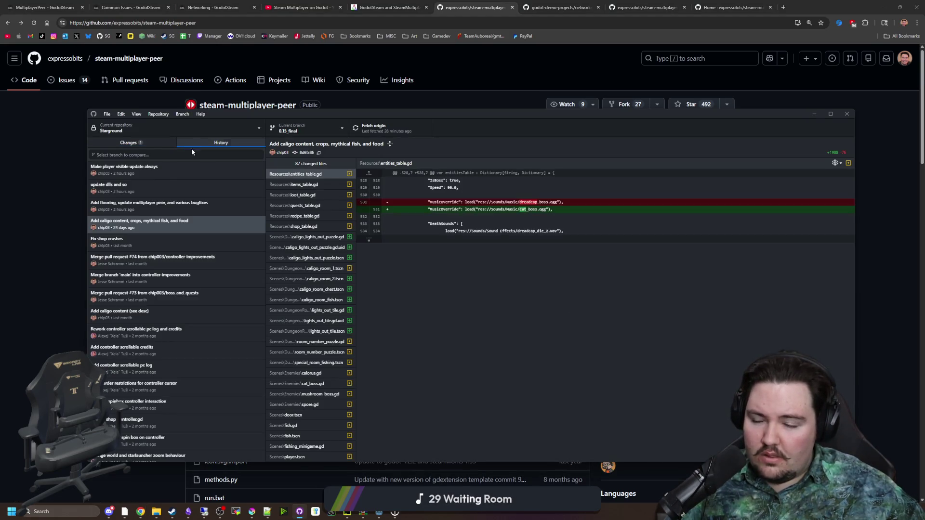
click(163, 176)
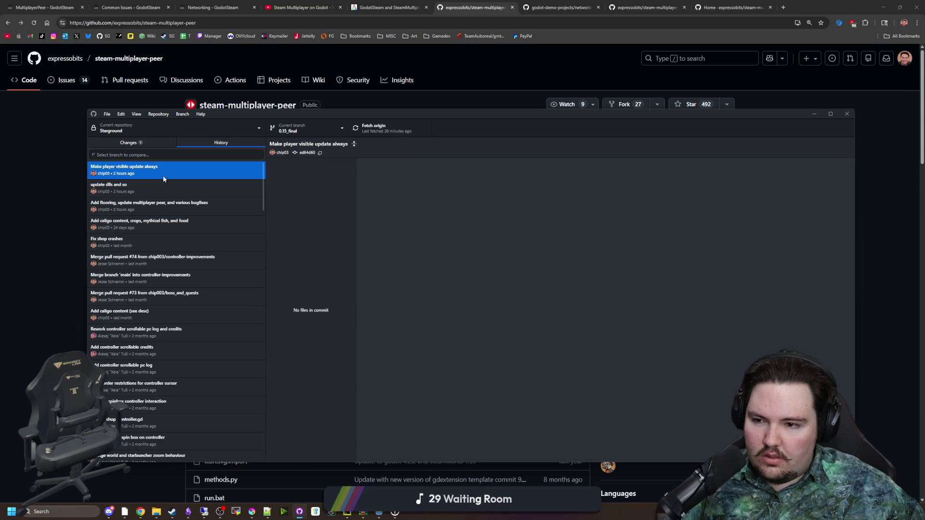
click(158, 204)
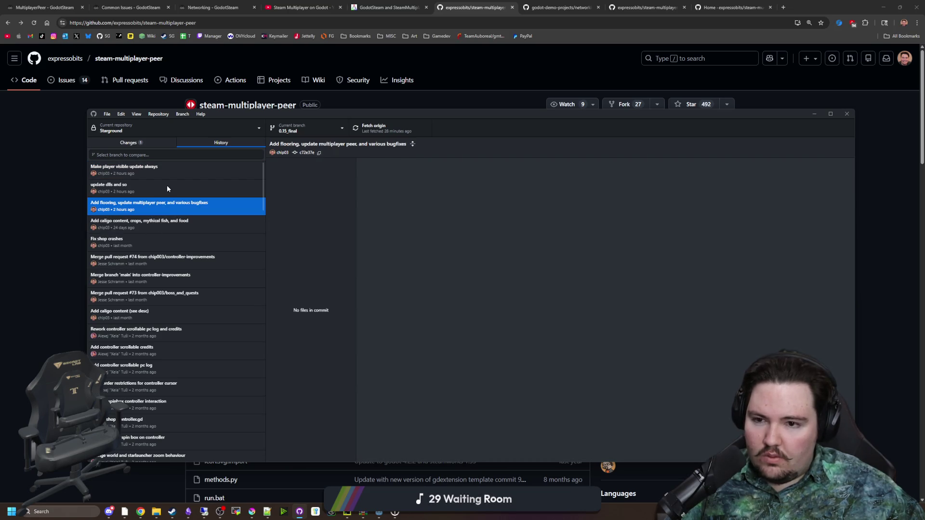
click(167, 188)
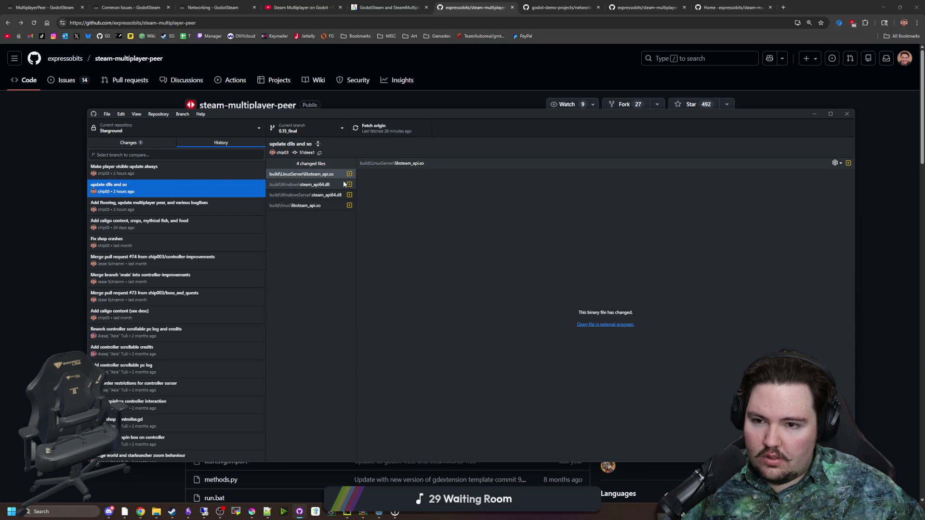
click(132, 204)
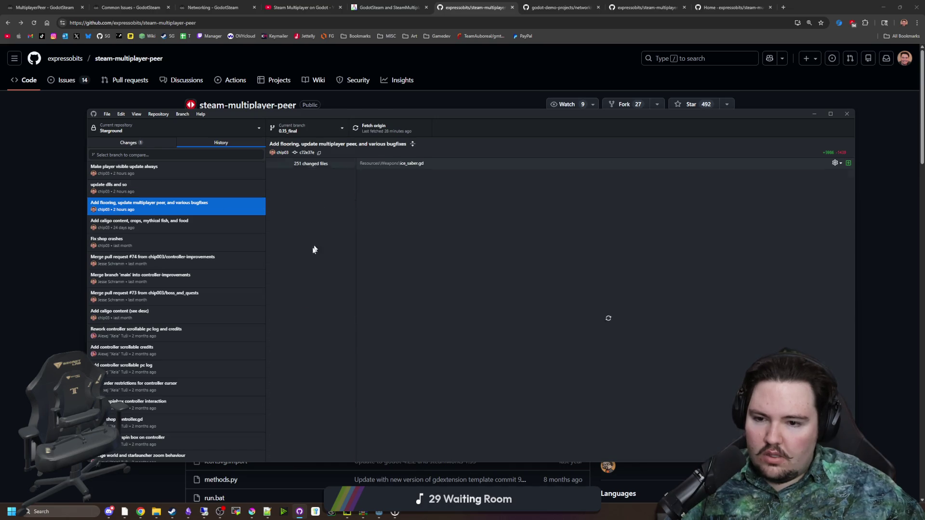
scroll(320, 220, down, 3)
scroll(318, 229, down, 10)
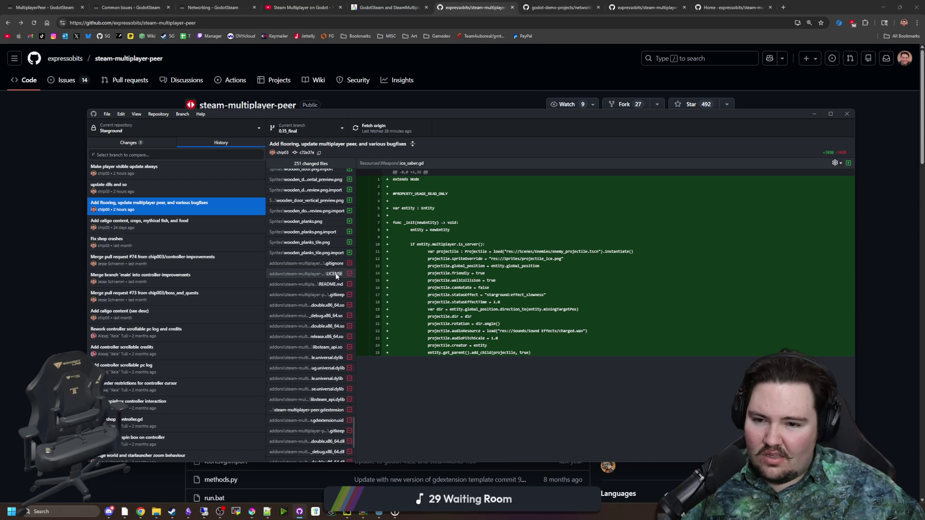
Step: Widen the file list and inspect the deleted gdextension and changed Steam and Windows dlls
drag(356, 330, 477, 333)
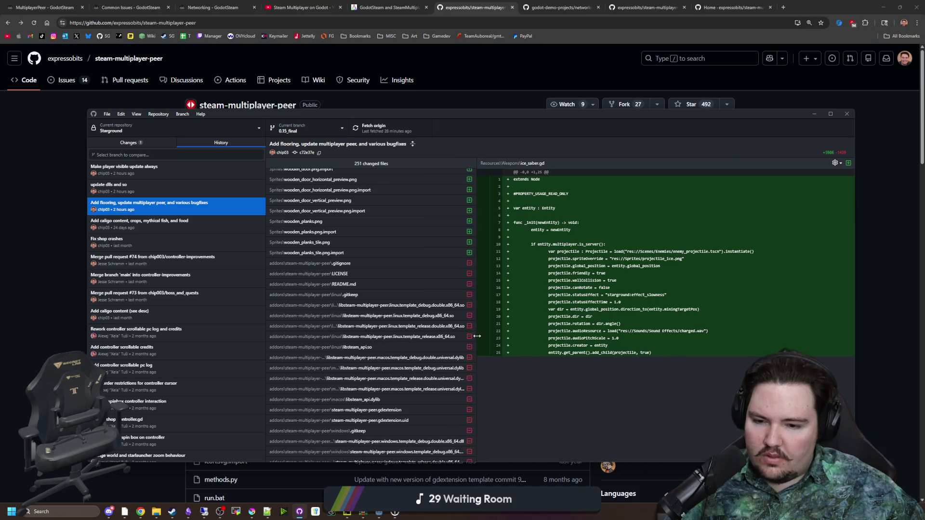
click(342, 410)
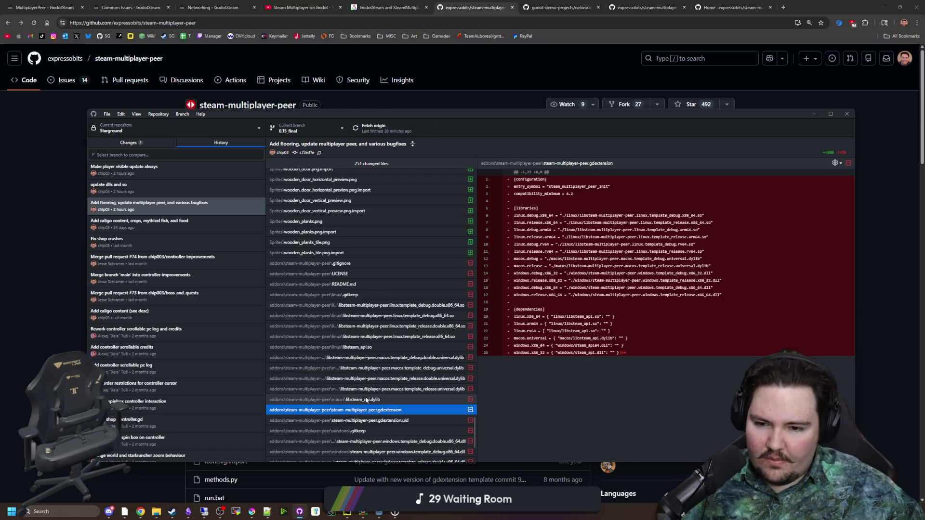
scroll(366, 400, down, 5)
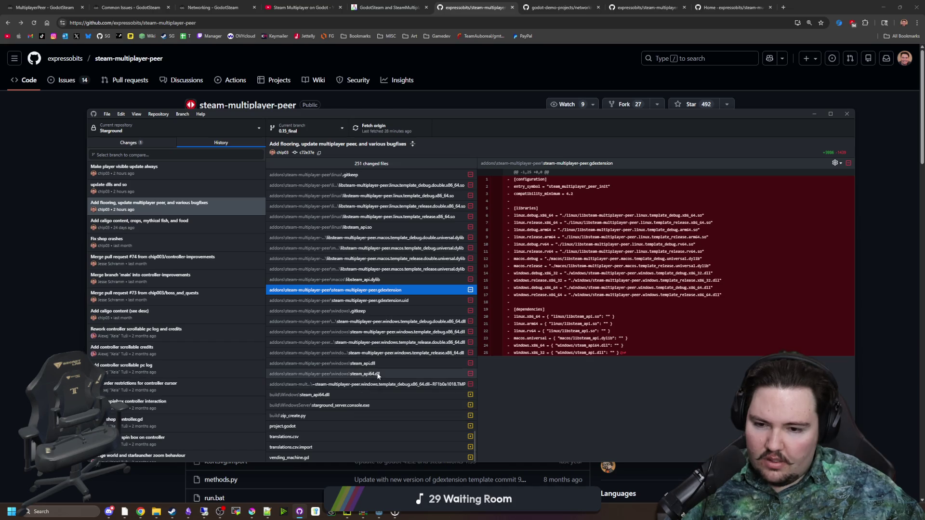
click(378, 375)
click(384, 365)
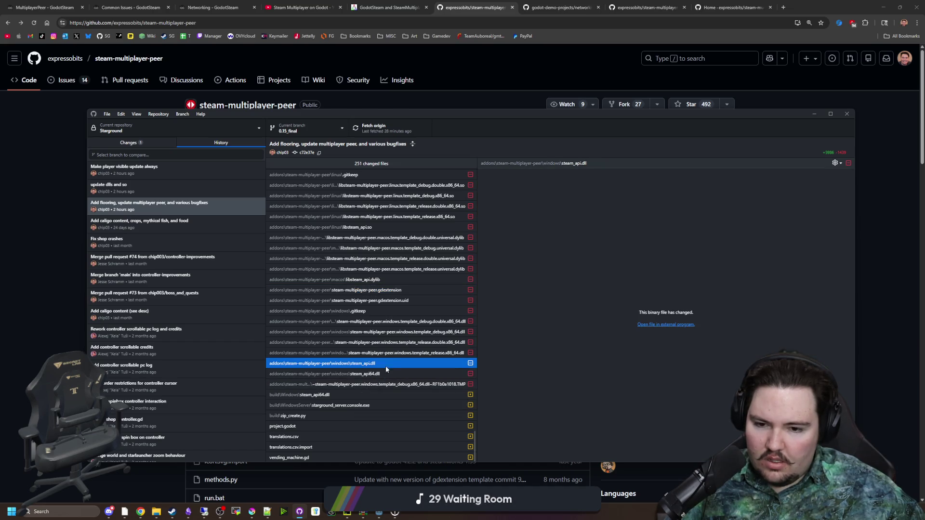
click(400, 355)
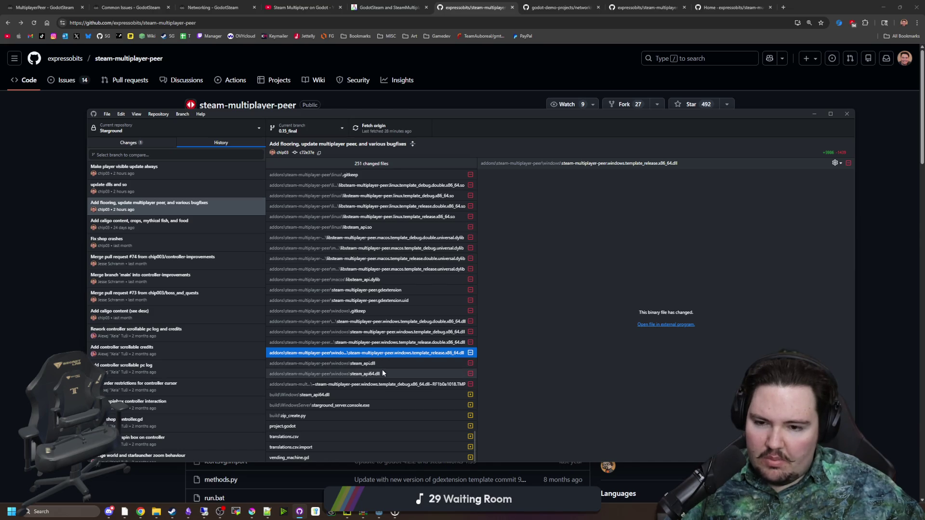
click(428, 334)
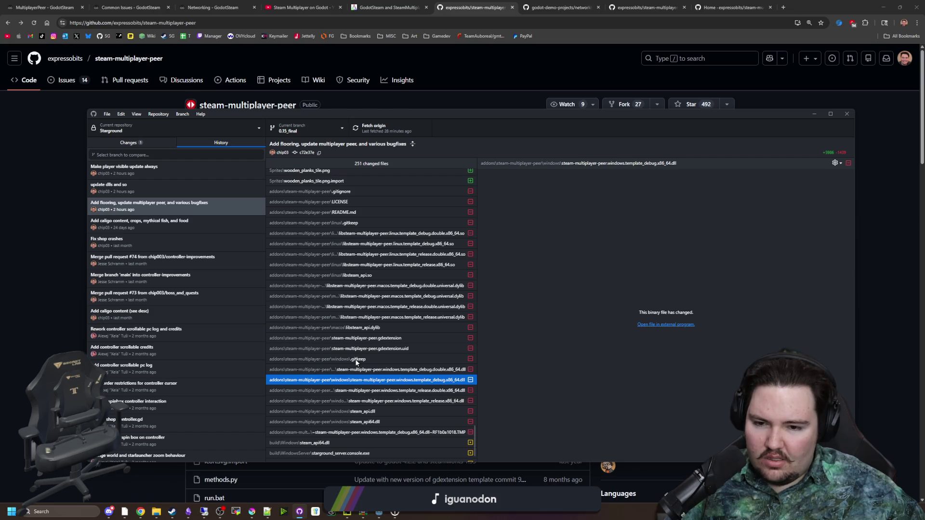
click(77, 272)
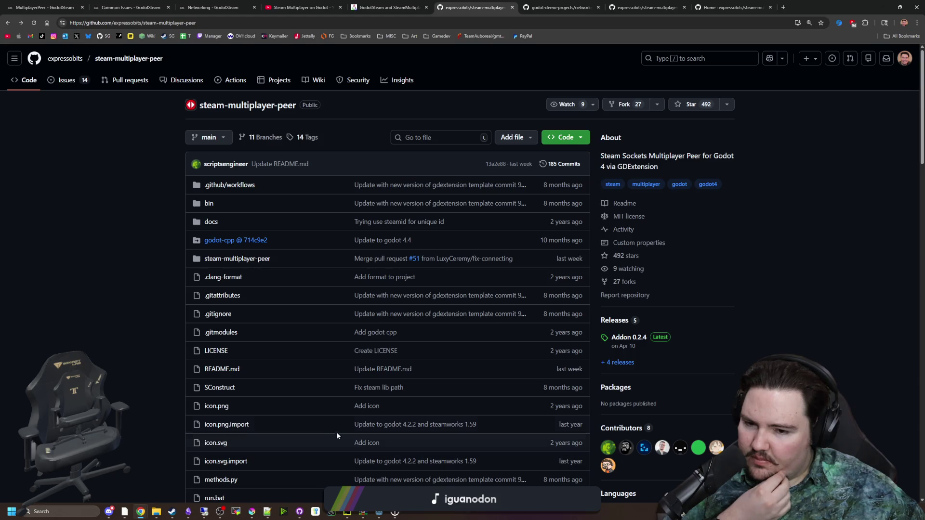
Step: Read through the steam-multiplayer-peer README and back to the top, then switch to the Godot editor
scroll(356, 418, down, 1)
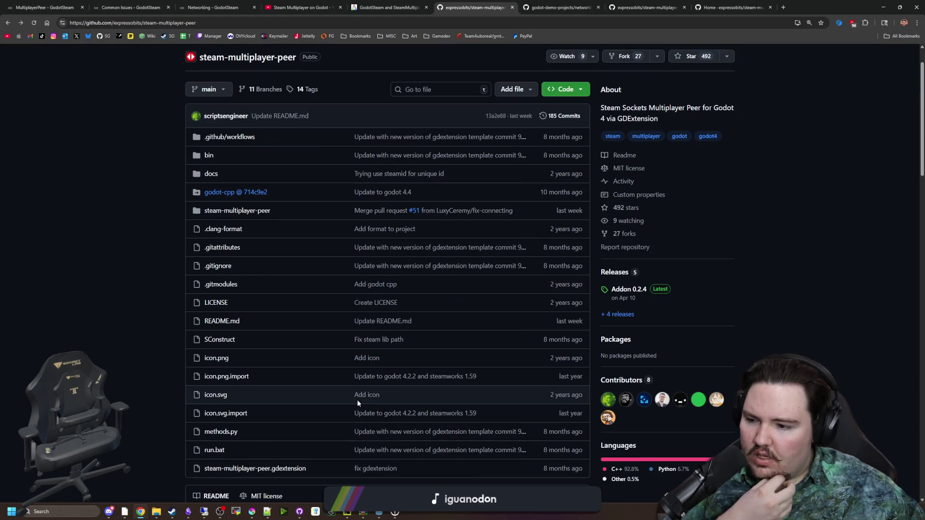
scroll(357, 403, down, 3)
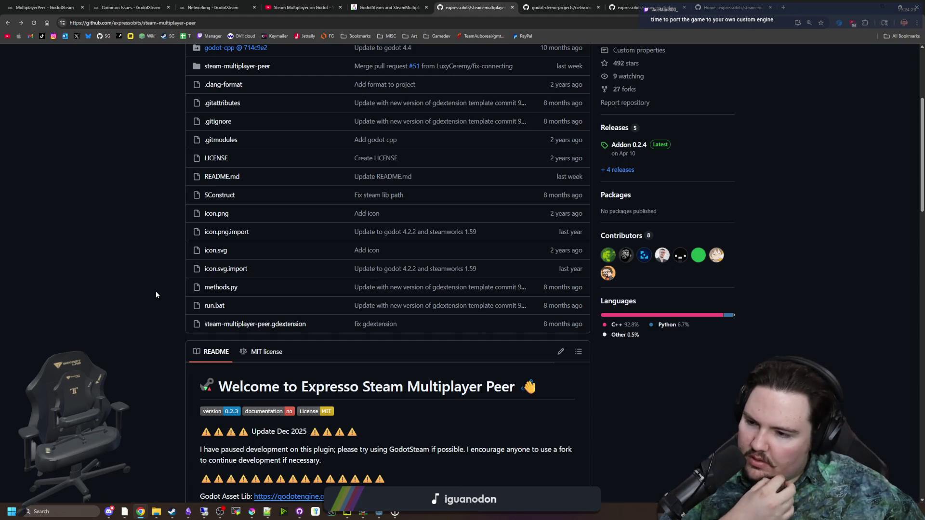
scroll(155, 294, down, 3)
scroll(156, 294, down, 5)
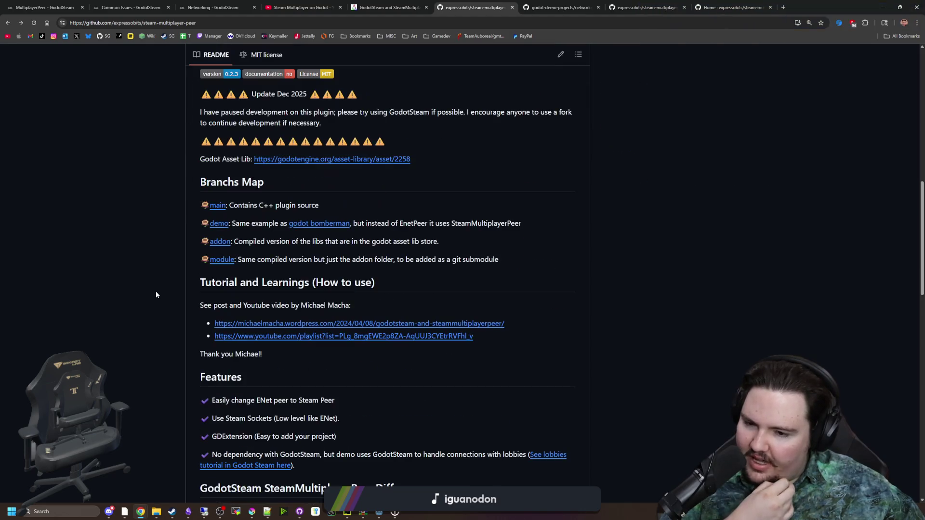
scroll(151, 301, down, 2)
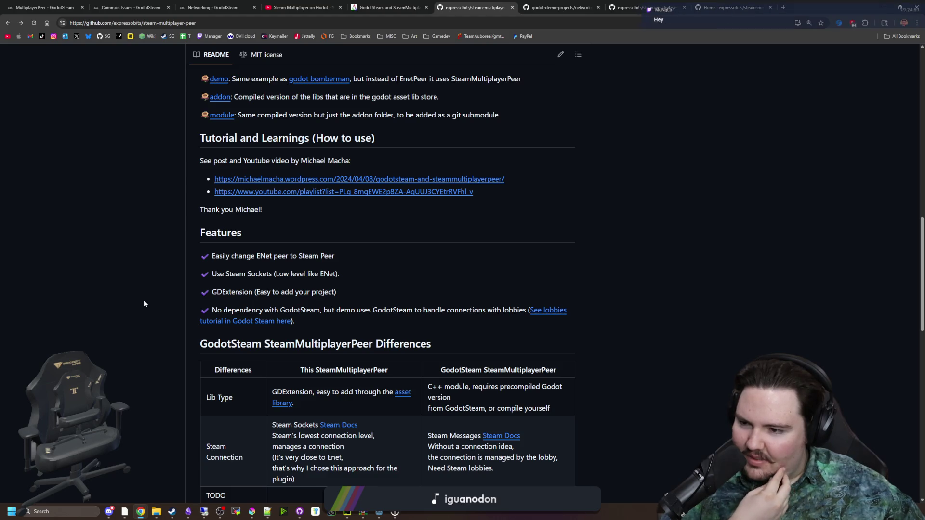
scroll(129, 307, down, 3)
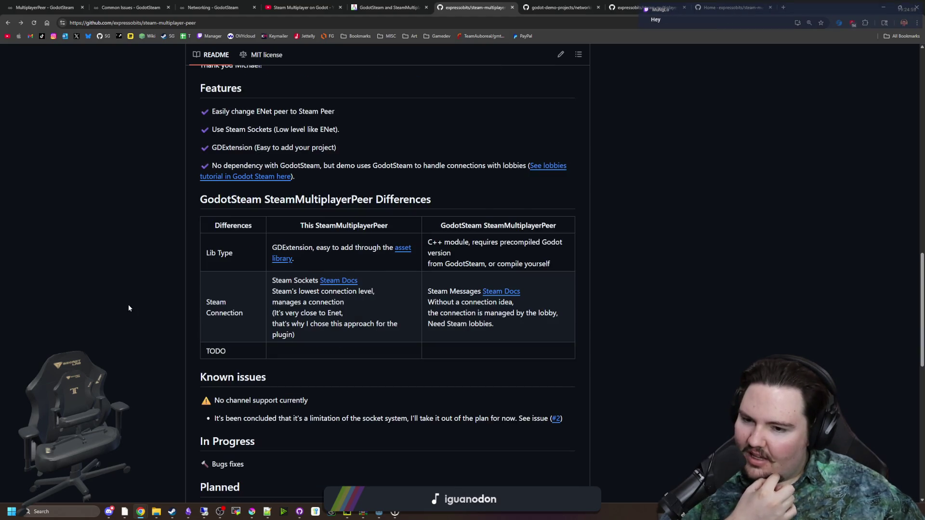
scroll(128, 308, down, 5)
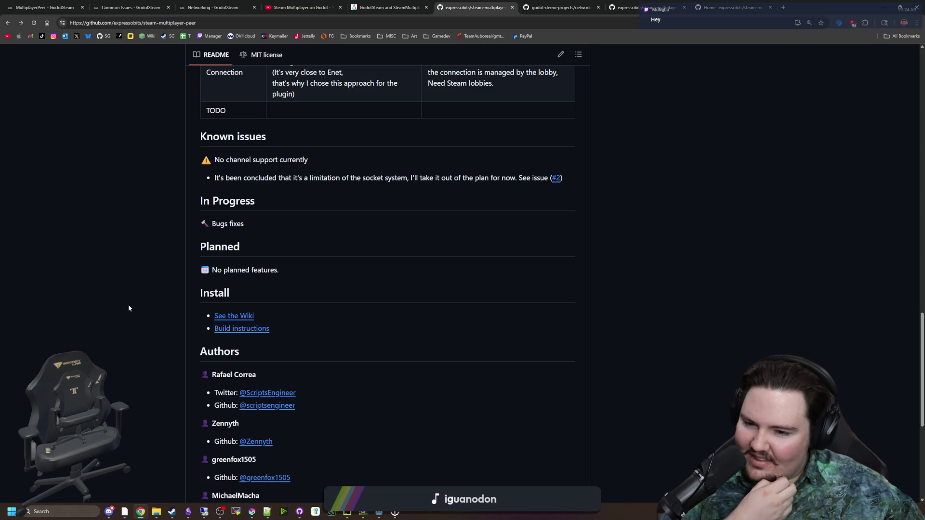
scroll(128, 307, up, 15)
scroll(128, 308, up, 7)
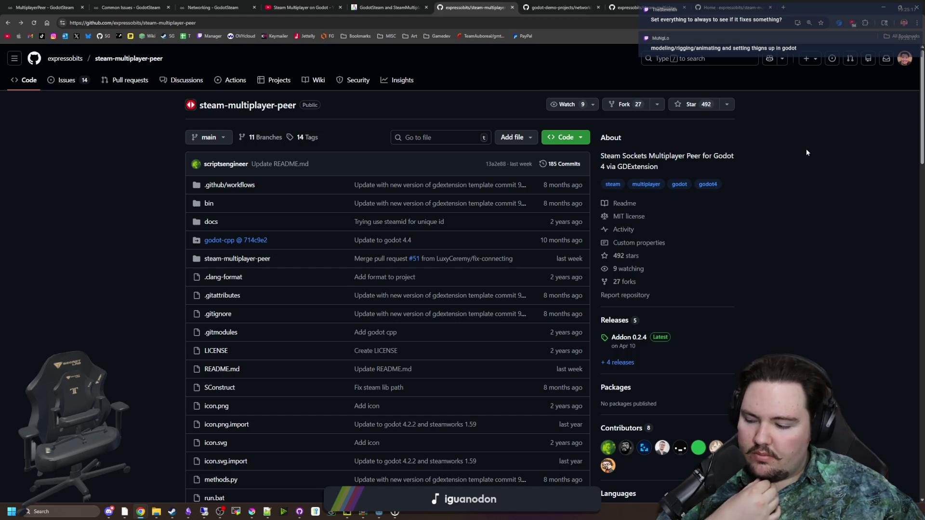
key(alt+Tab)
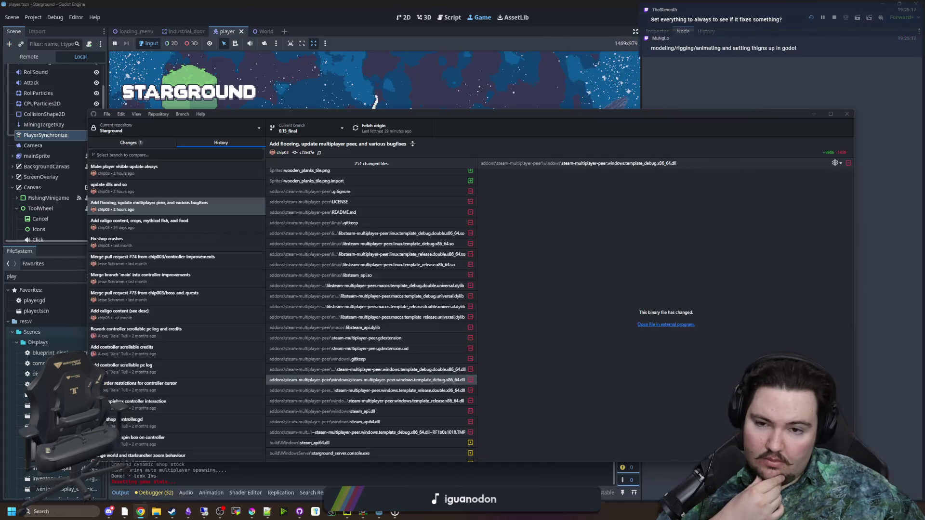
Step: Minimize GitHub Desktop and review PlayerSynchronizer's replicated properties in an enlarged Replication panel
click(813, 114)
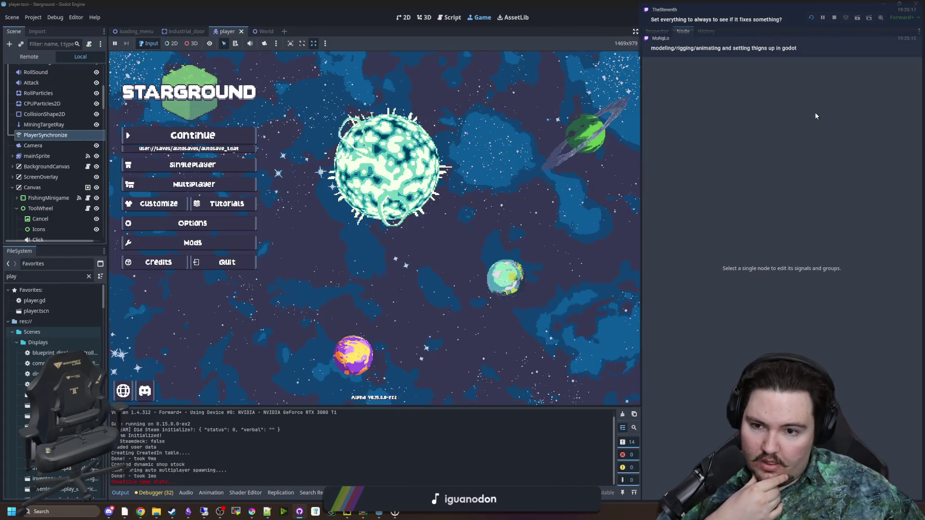
click(46, 134)
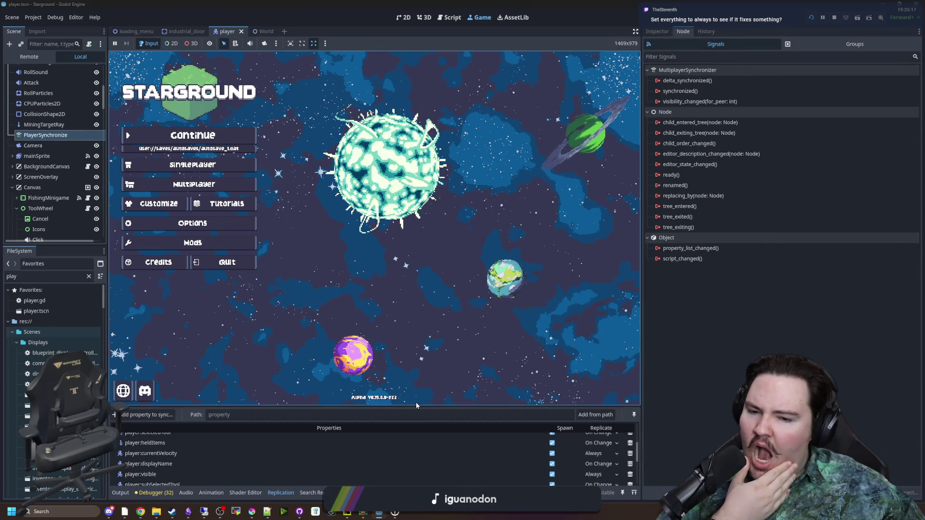
drag(420, 407, 441, 258)
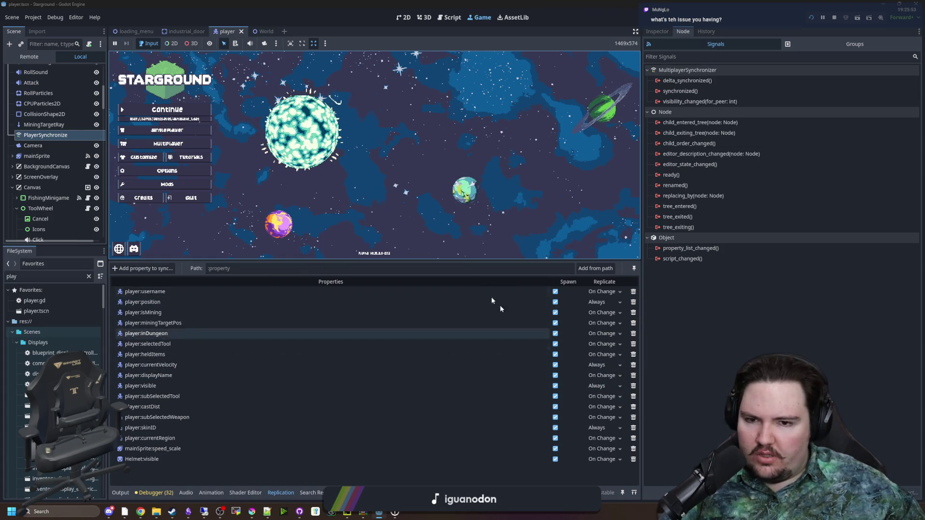
mouse_move(357, 259)
mouse_down()
mouse_move(353, 424)
mouse_move(354, 260)
mouse_move(353, 369)
mouse_move(353, 339)
mouse_up()
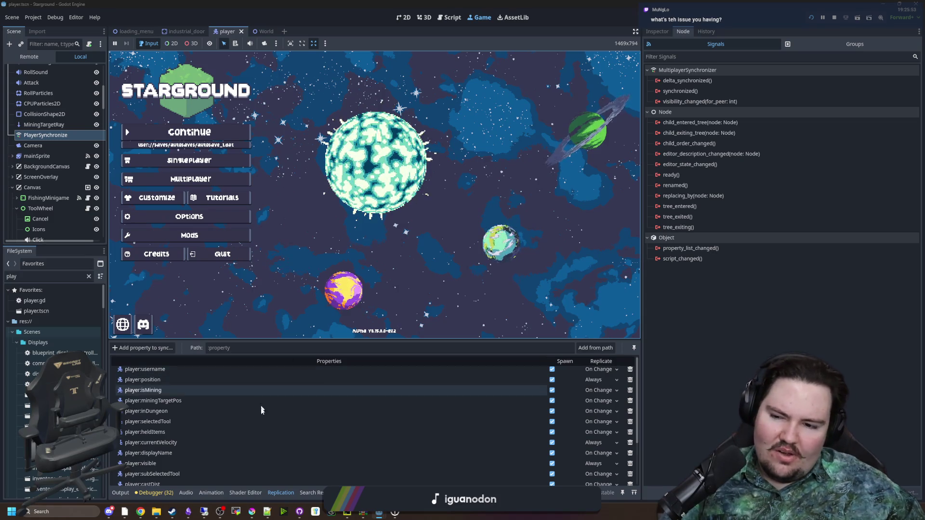
Step: Scroll through the replication list, then bring up the running game's Multiplayer menu
scroll(503, 427, down, 2)
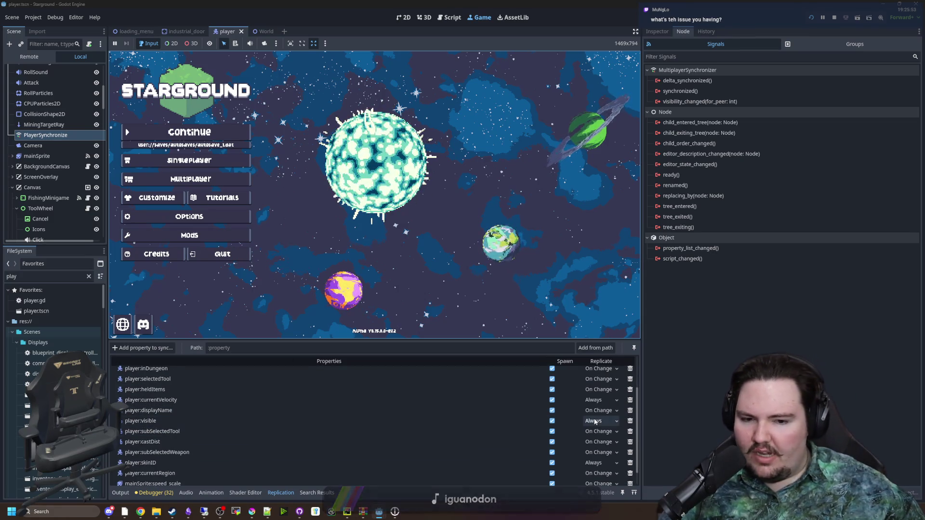
scroll(462, 477, down, 2)
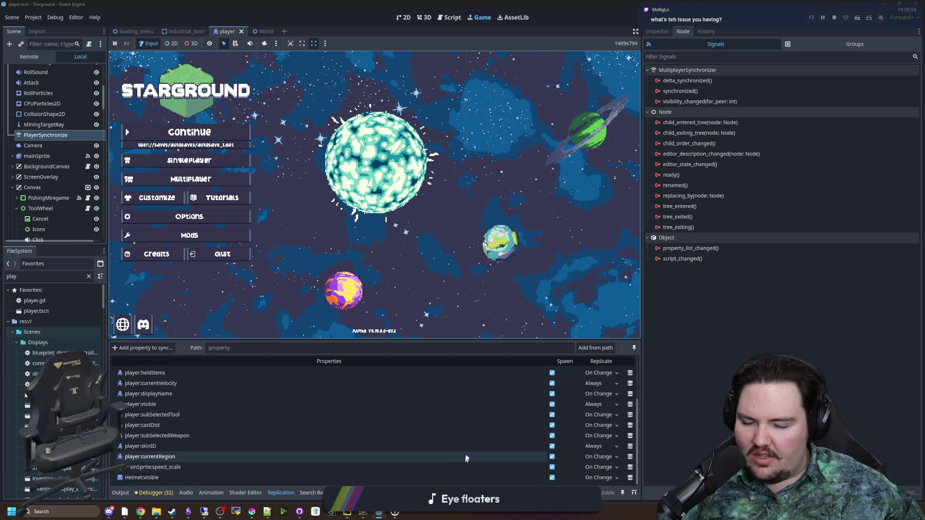
scroll(616, 479, up, 3)
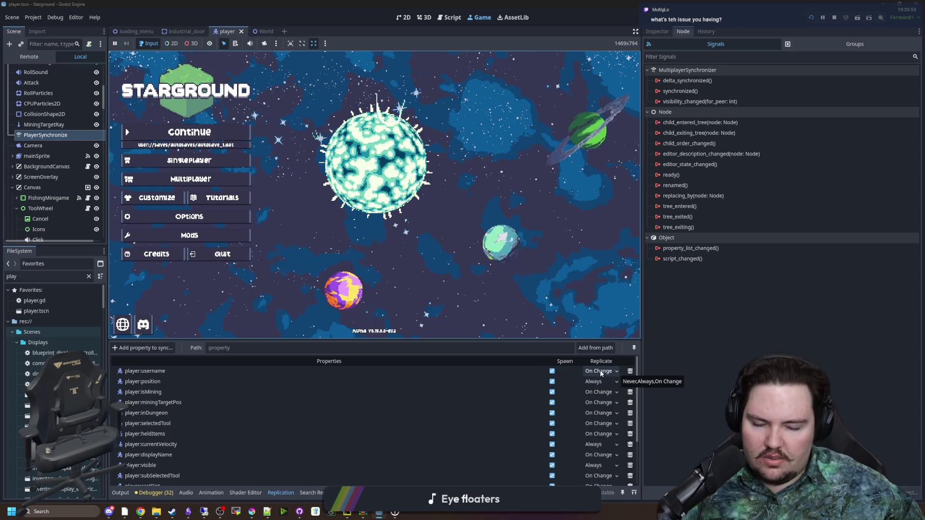
scroll(592, 435, down, 4)
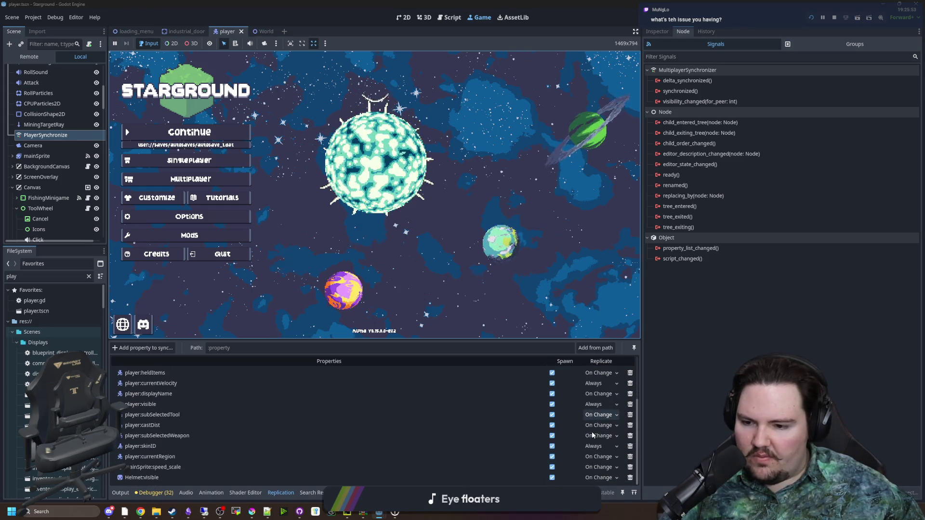
scroll(592, 436, up, 4)
click(220, 178)
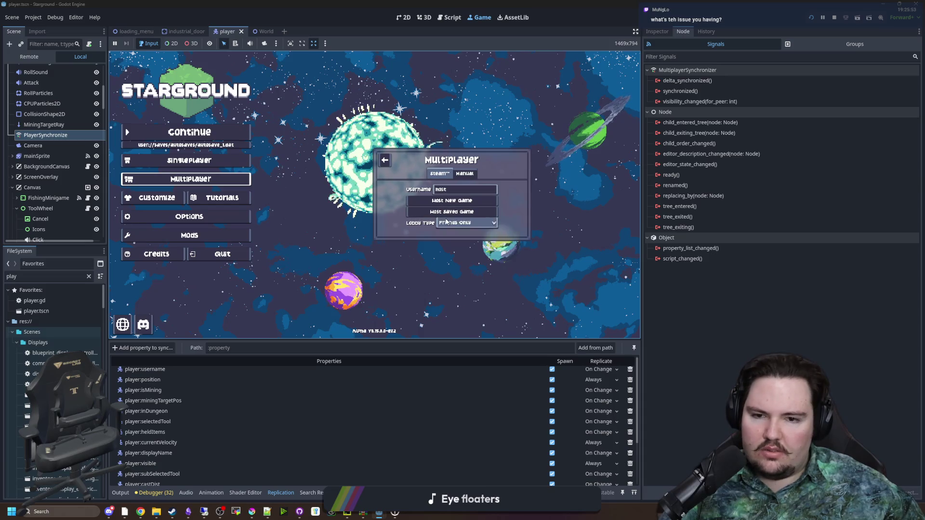
Step: Host a new Starground world from World Setup, then switch to the steam-multiplayer-peer page
click(452, 201)
click(452, 243)
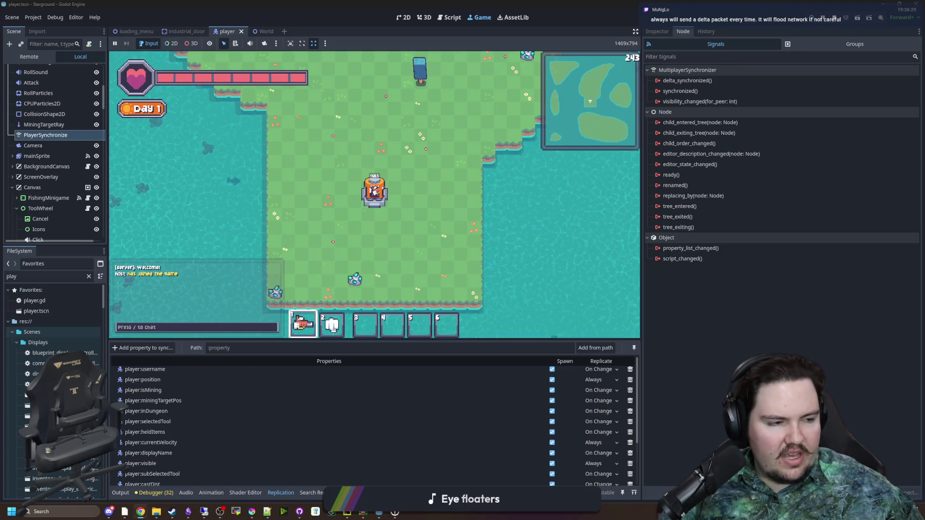
key(alt+Tab)
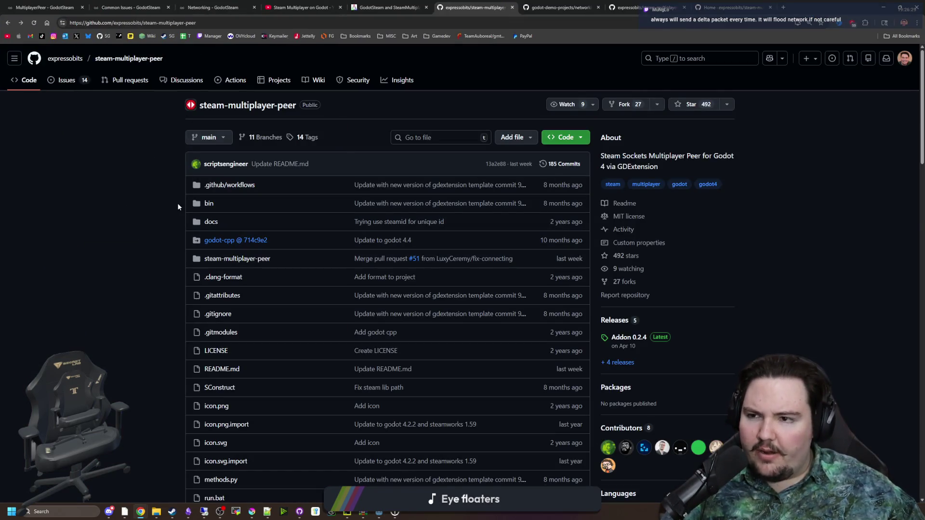
scroll(177, 203, down, 10)
scroll(209, 234, up, 4)
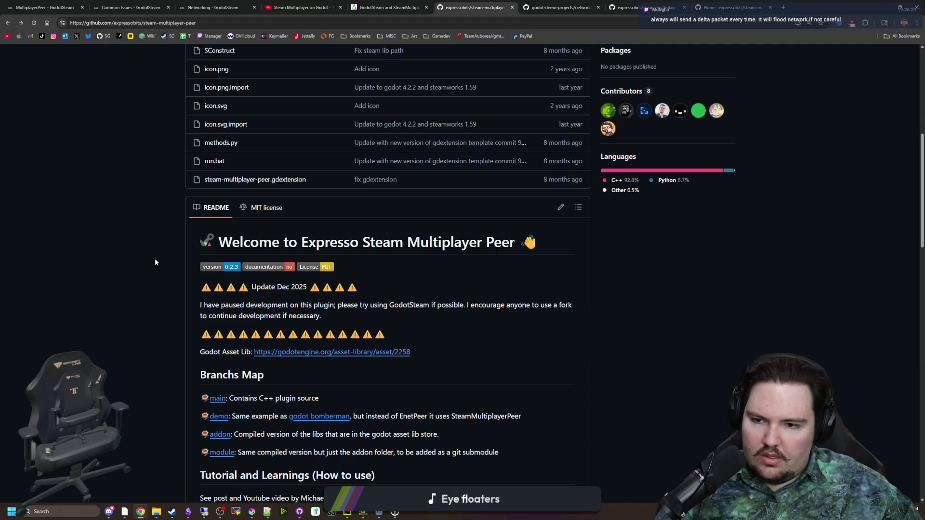
drag(219, 244, 518, 240)
click(514, 238)
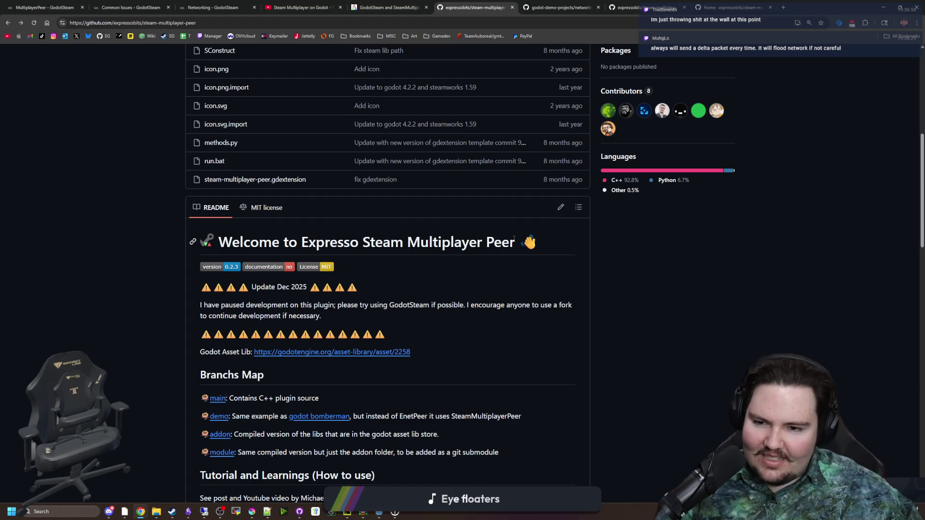
mouse_move(322, 316)
mouse_down()
mouse_move(231, 317)
mouse_move(196, 304)
mouse_up()
click(265, 328)
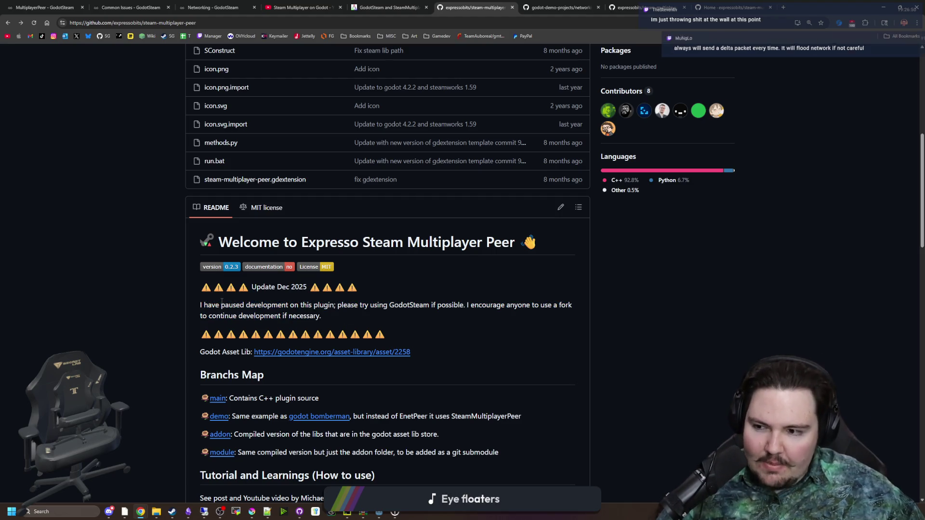
scroll(319, 267, down, 15)
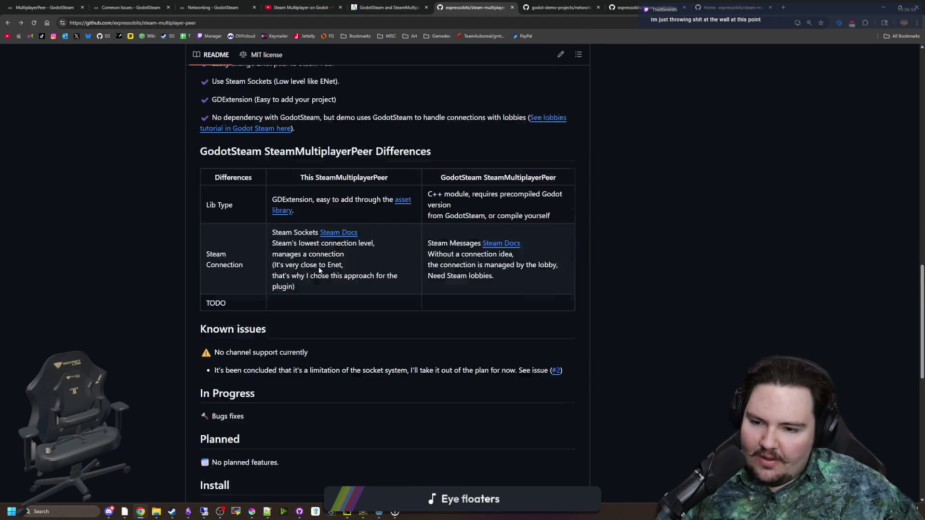
scroll(329, 290, down, 4)
key(Home)
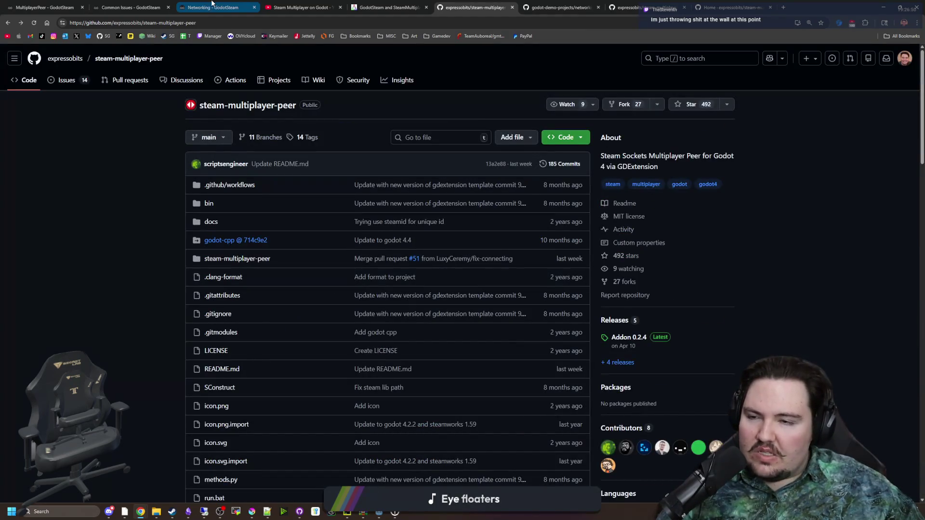
Step: Bring up the GodotSteam MultiplayerPeer docs page and scroll back to its title
click(45, 7)
scroll(268, 220, up, 20)
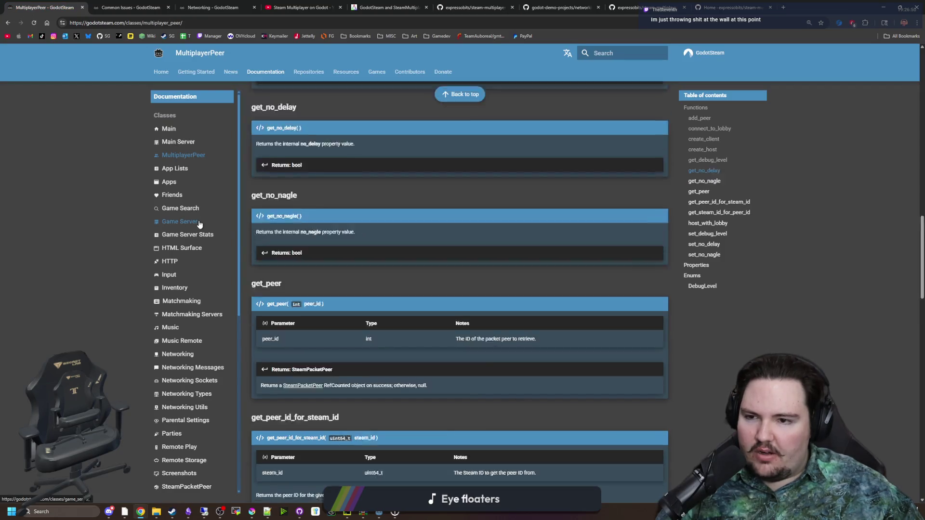
double_click(263, 107)
click(263, 107)
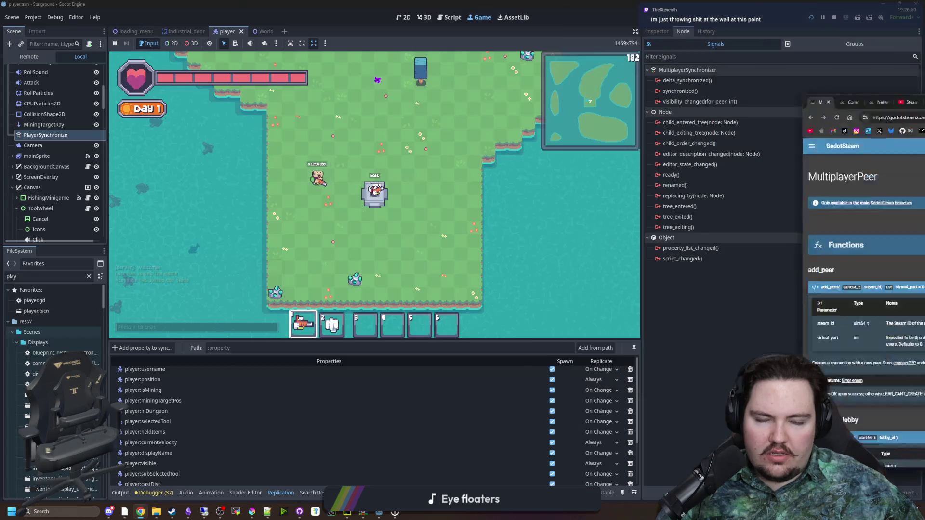
Step: Back in the running game, zoom the camera and cycle the host's hotbar to empty slot 3
key(alt+Tab)
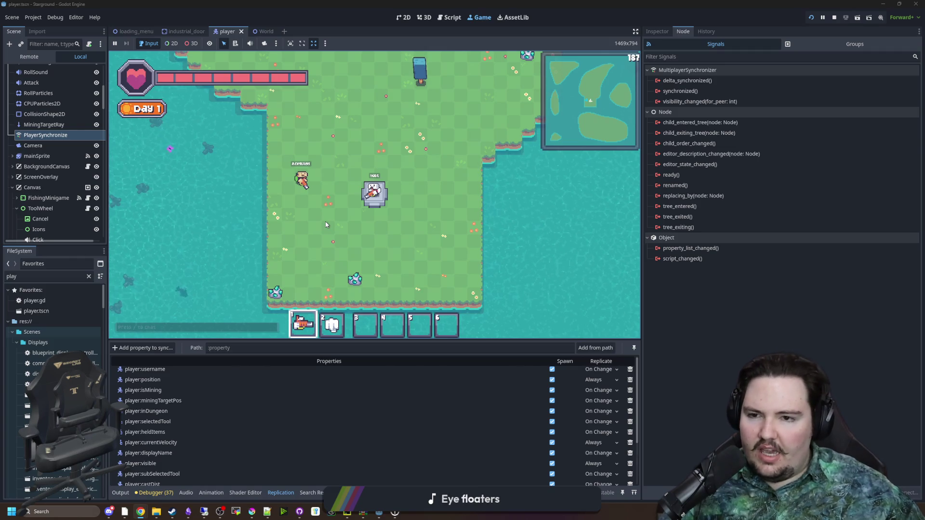
scroll(339, 221, up, 3)
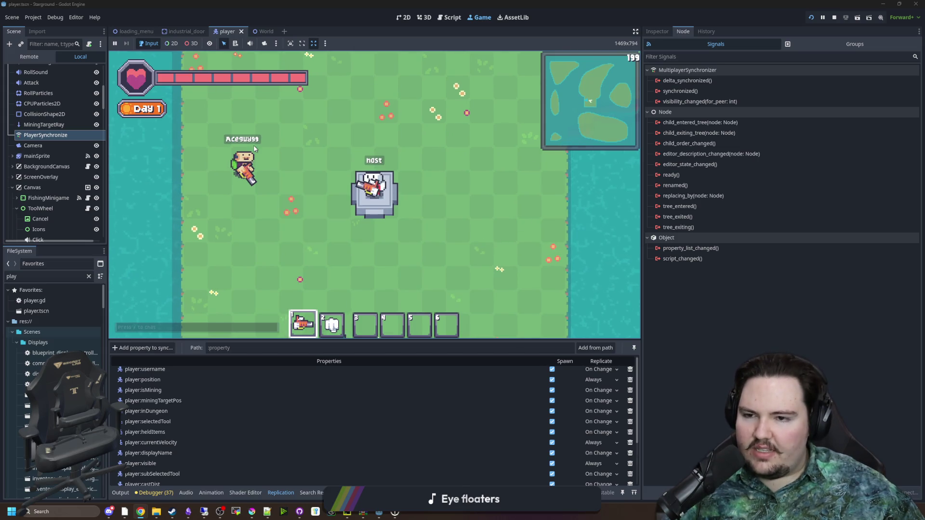
scroll(321, 159, down, 1)
scroll(318, 214, down, 2)
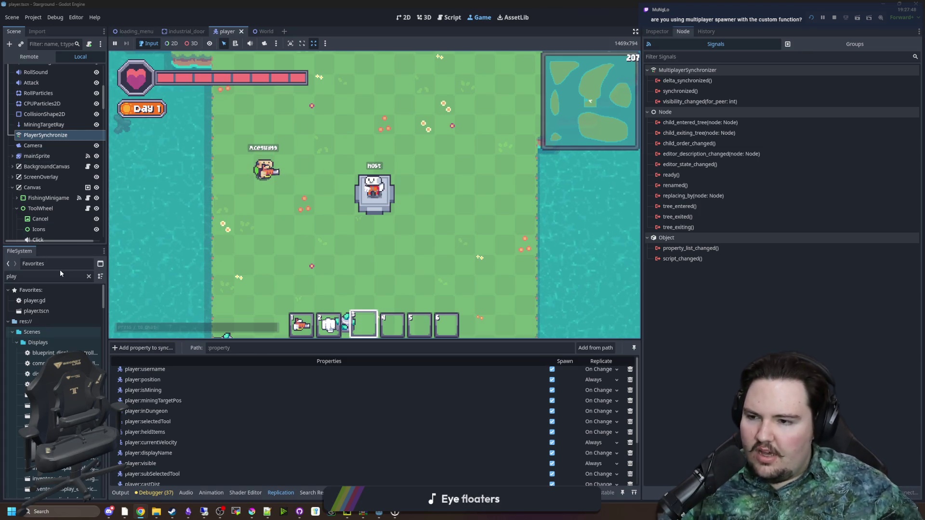
scroll(64, 205, down, 15)
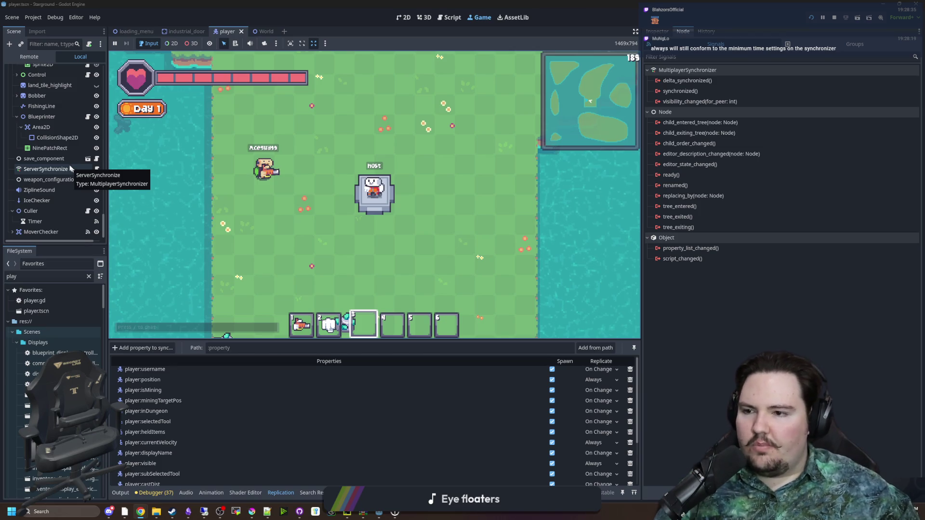
scroll(62, 131, up, 8)
scroll(62, 163, up, 10)
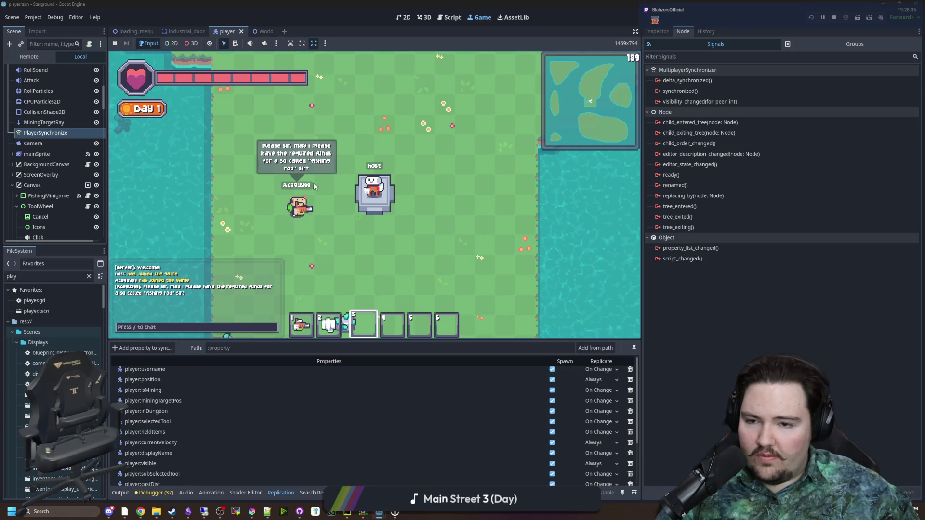
Step: Give coins with the '/give coin 9' chat command and check Cheats under Options > World
text(/give coin 99999999999999999999)
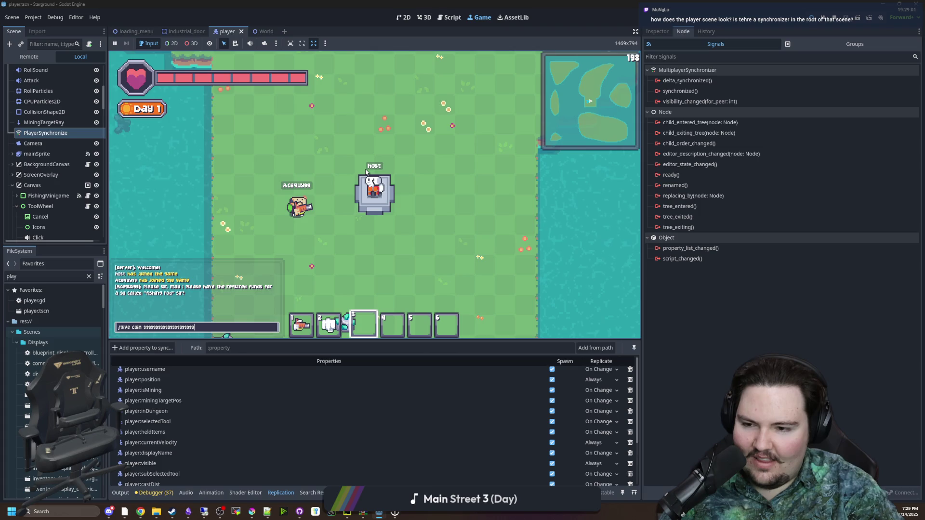
key(Return)
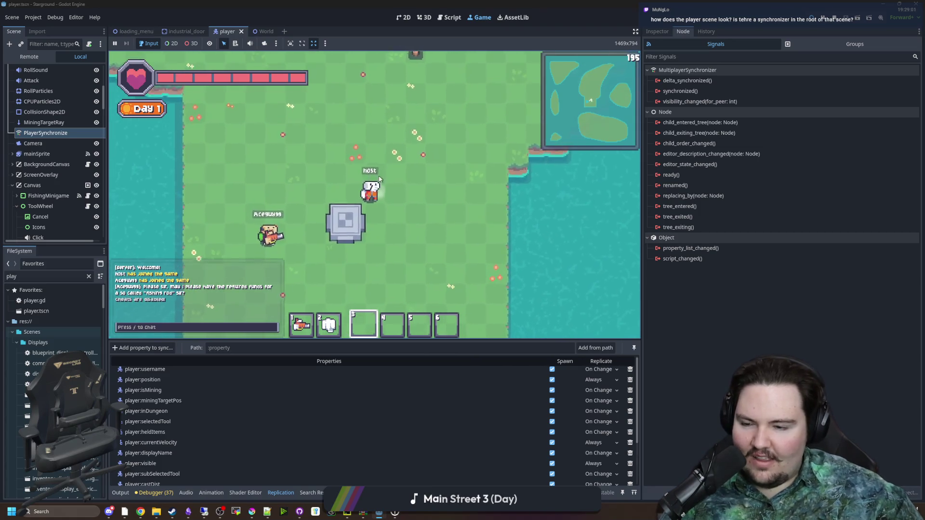
key(Escape)
click(373, 248)
click(346, 144)
key(Escape)
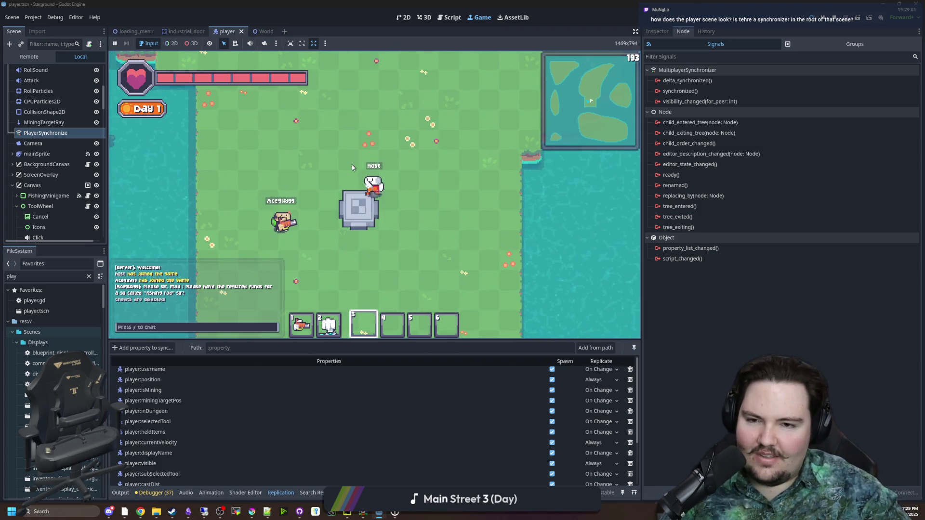
Step: Check the inventory, walk the host beside the coin stack, and select PlayerSynchronize
key(i)
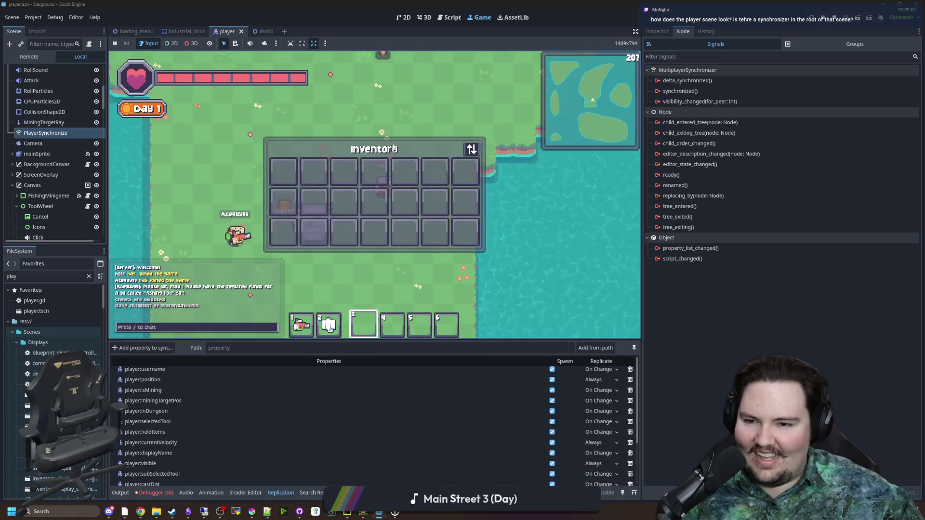
key(i)
key(d)
key(a)
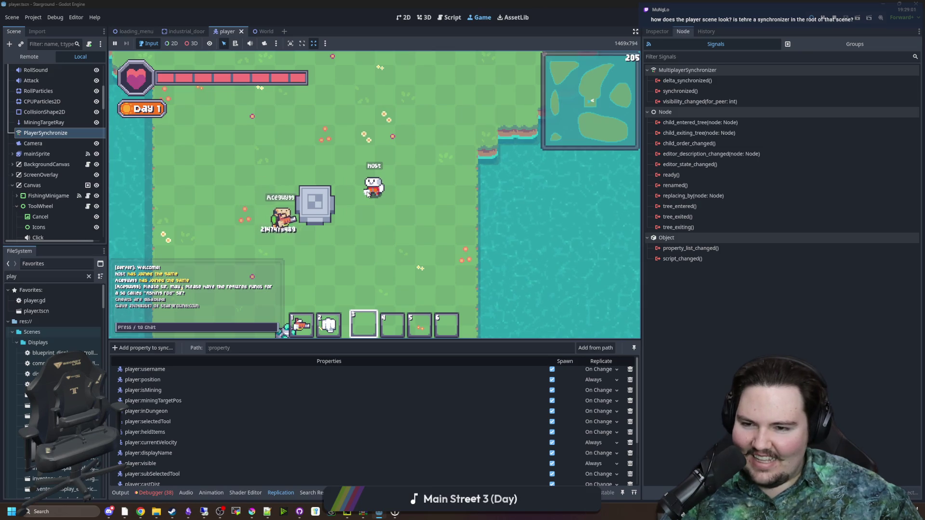
key(s)
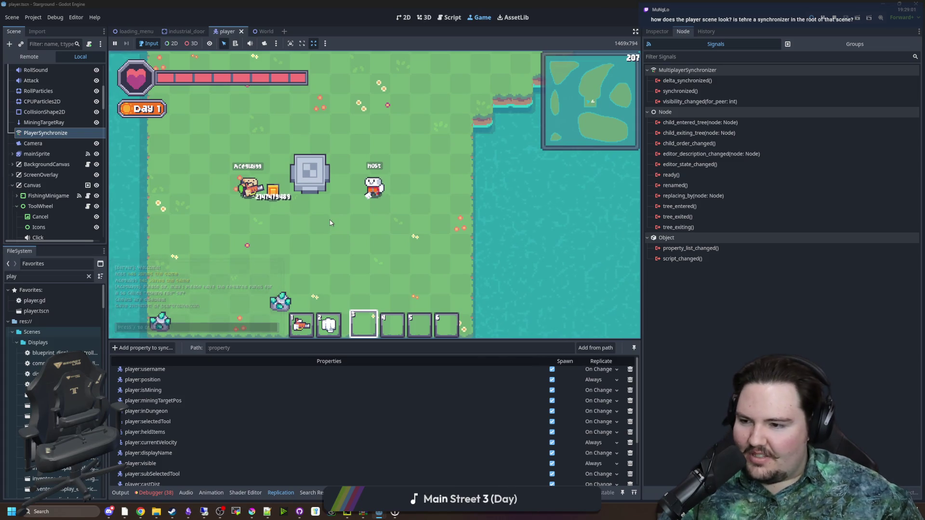
click(55, 136)
click(55, 136)
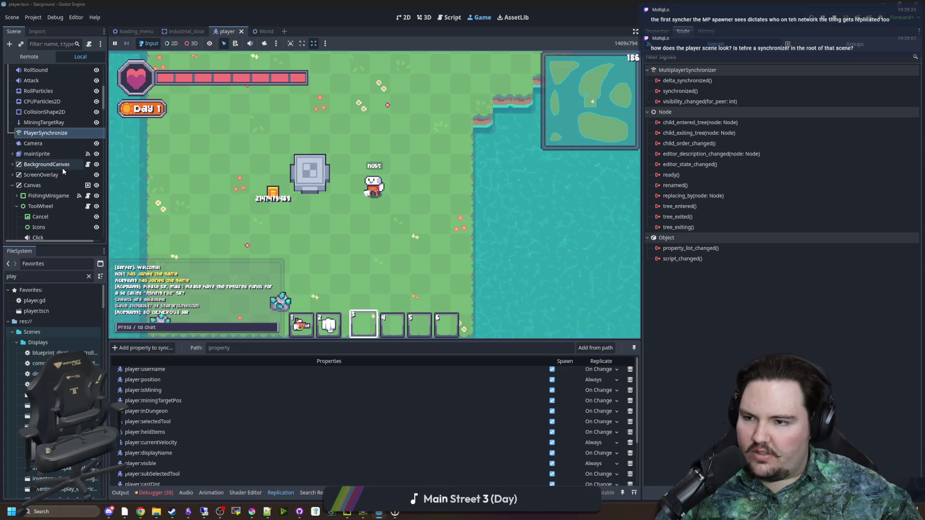
click(53, 137)
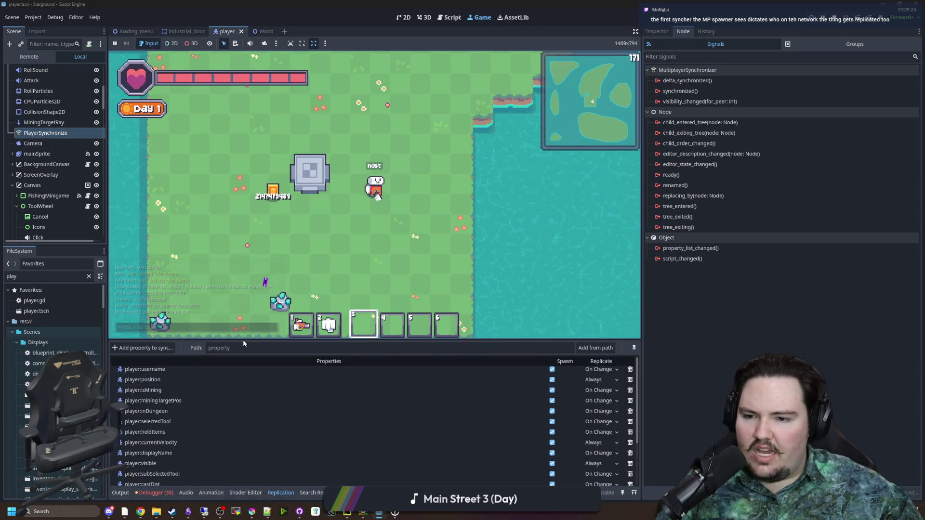
Step: Make the Replication panel taller and scroll through PlayerSynchronize's replicated player properties
drag(248, 338, 244, 316)
scroll(253, 389, down, 3)
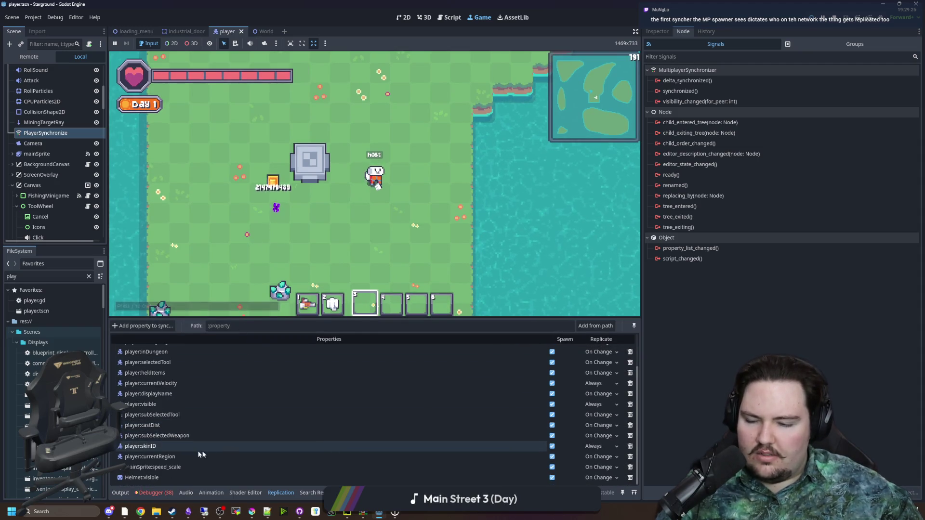
scroll(198, 449, up, 3)
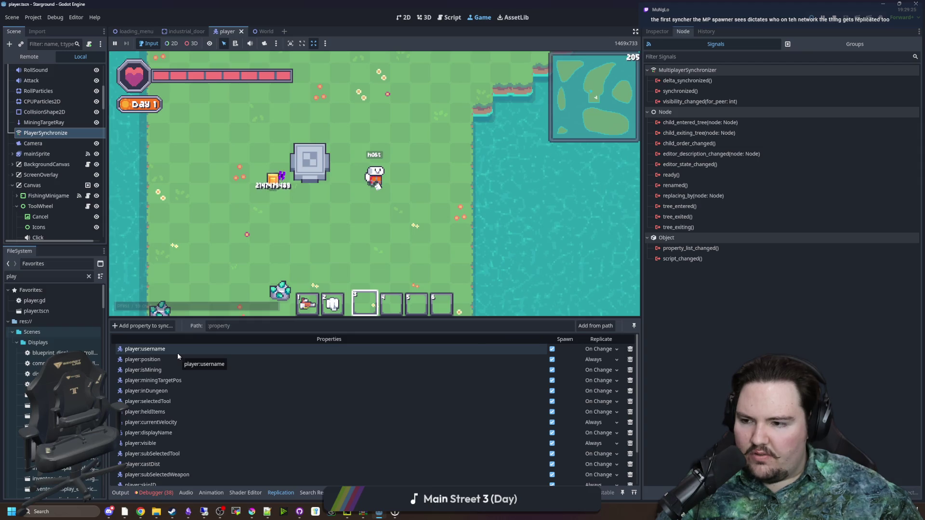
click(683, 350)
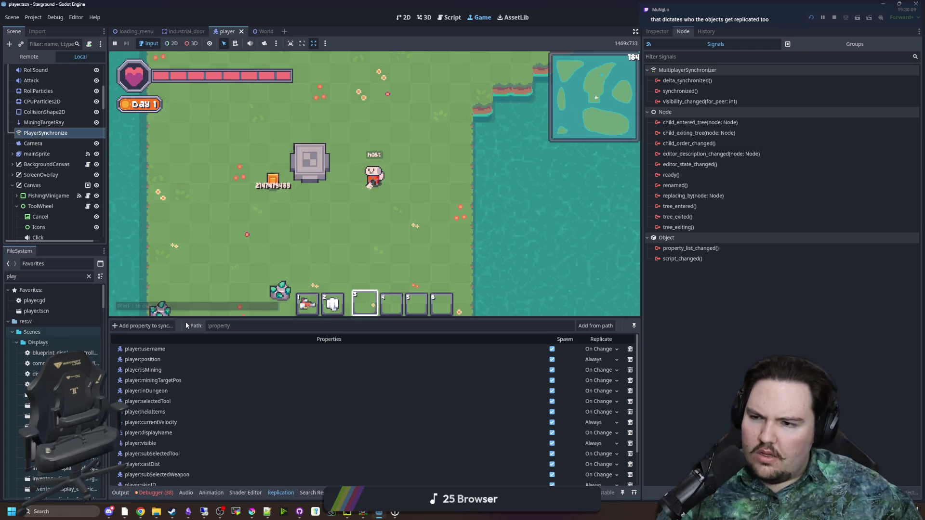
scroll(68, 204, down, 10)
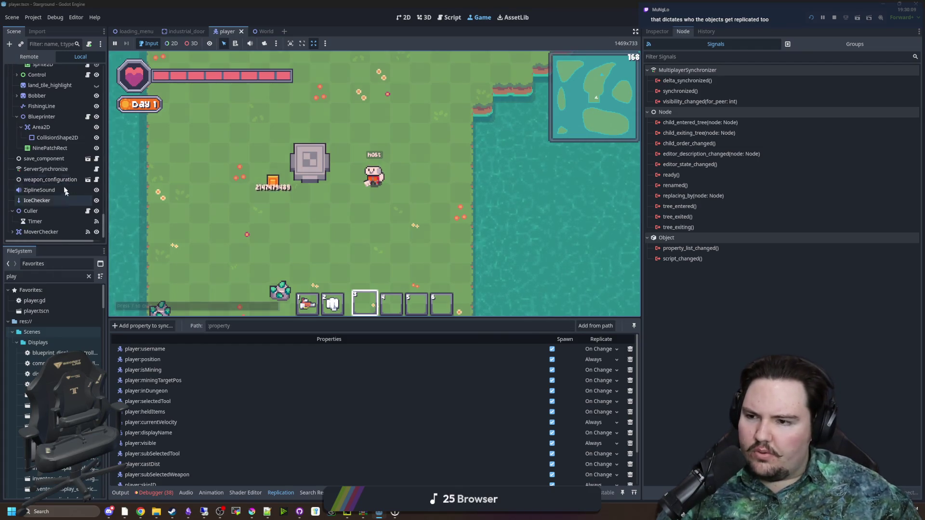
Step: Select ServerSynchronize to view its replicated inventory, hp, noclip, zoomLimit, miningTime and gamemode at 0.05 s
click(55, 171)
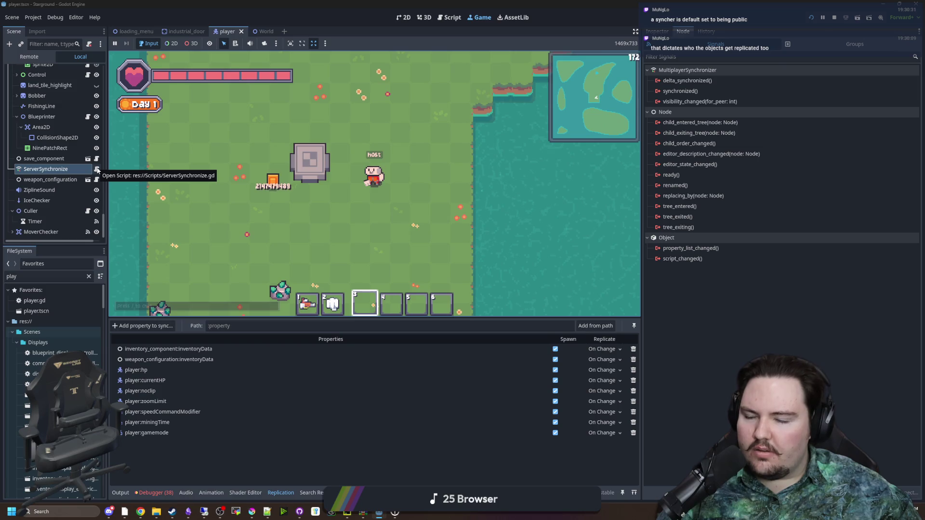
click(175, 459)
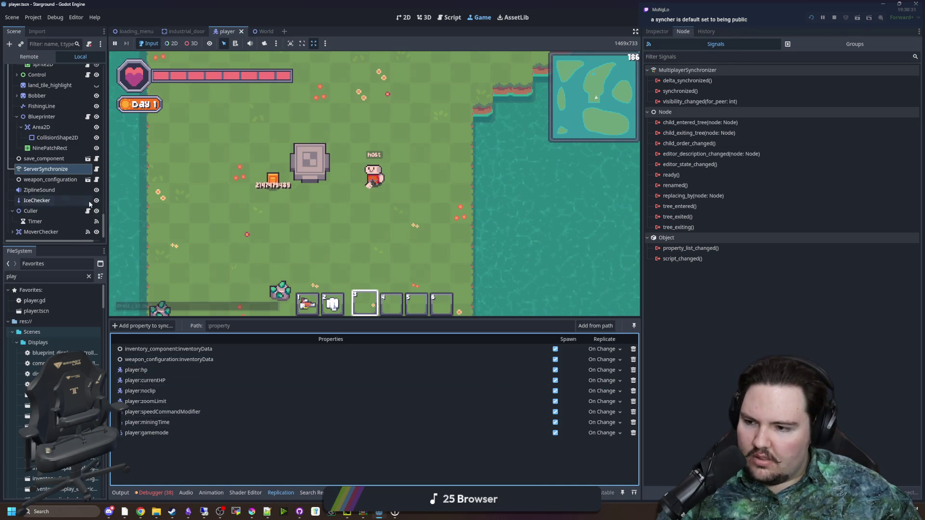
click(61, 168)
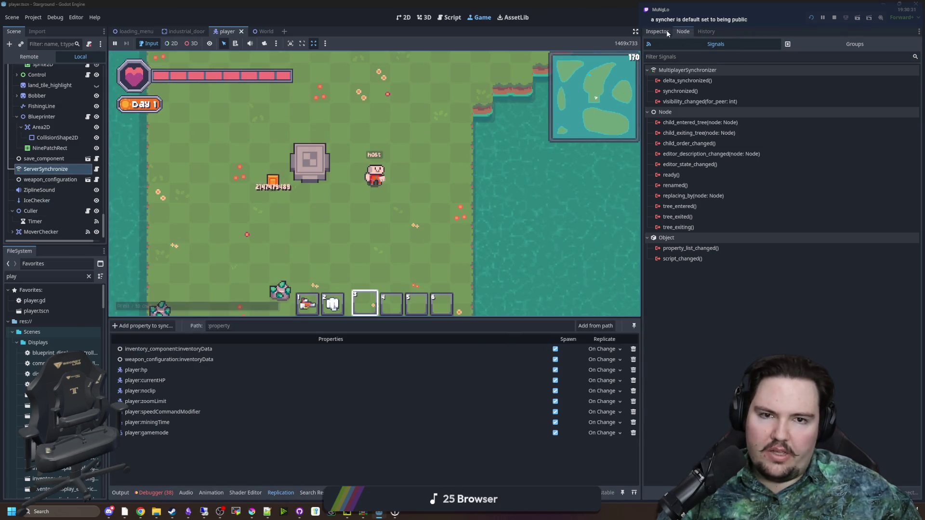
click(657, 31)
click(183, 454)
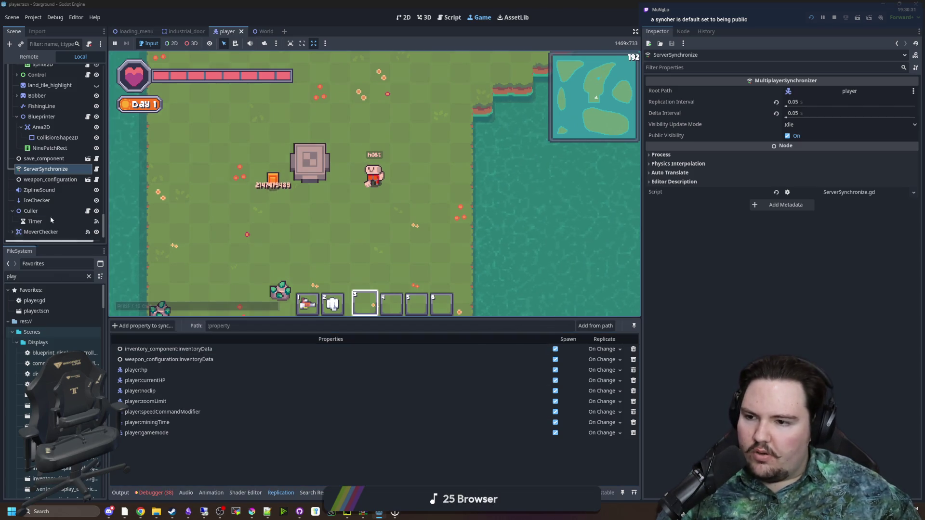
Step: Scroll the Scene dock and fold the Canvas node to hide its interface children
scroll(48, 206, up, 5)
scroll(48, 206, up, 10)
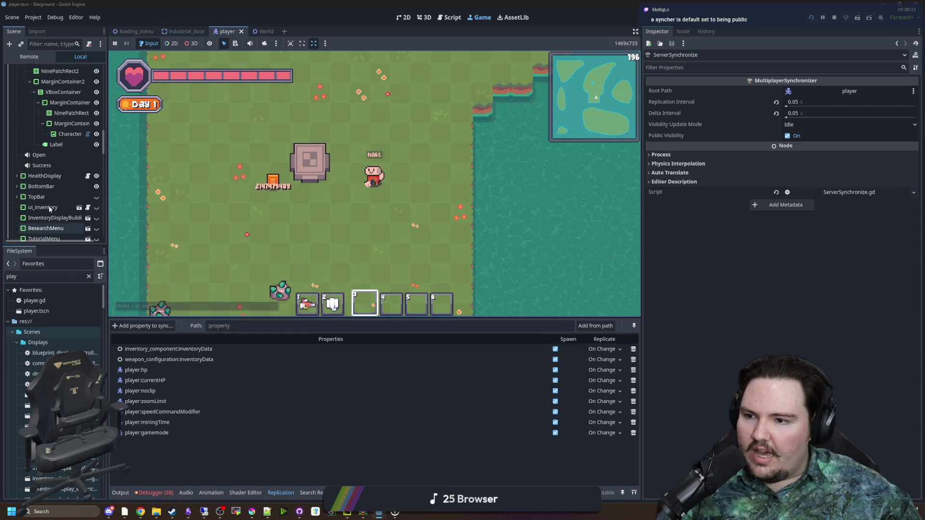
scroll(52, 183, down, 5)
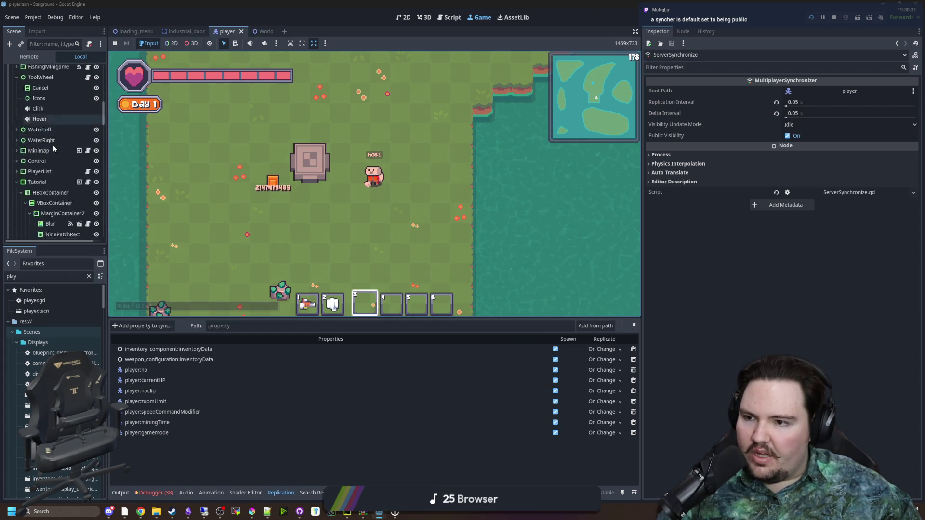
scroll(53, 160, down, 10)
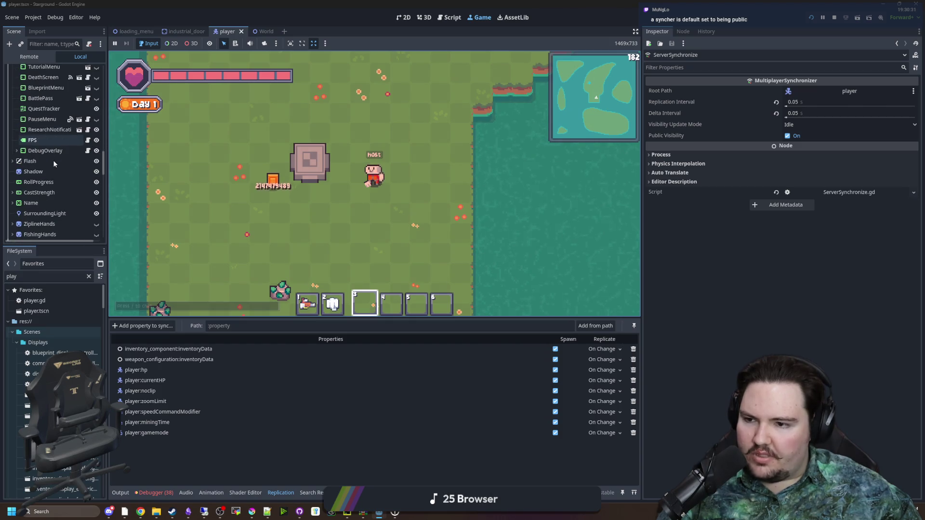
scroll(44, 184, down, 10)
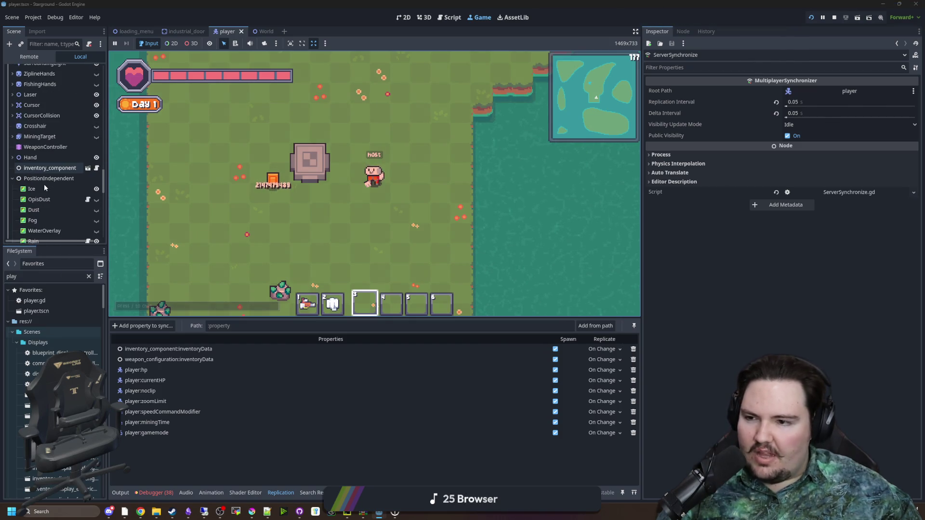
scroll(36, 192, up, 15)
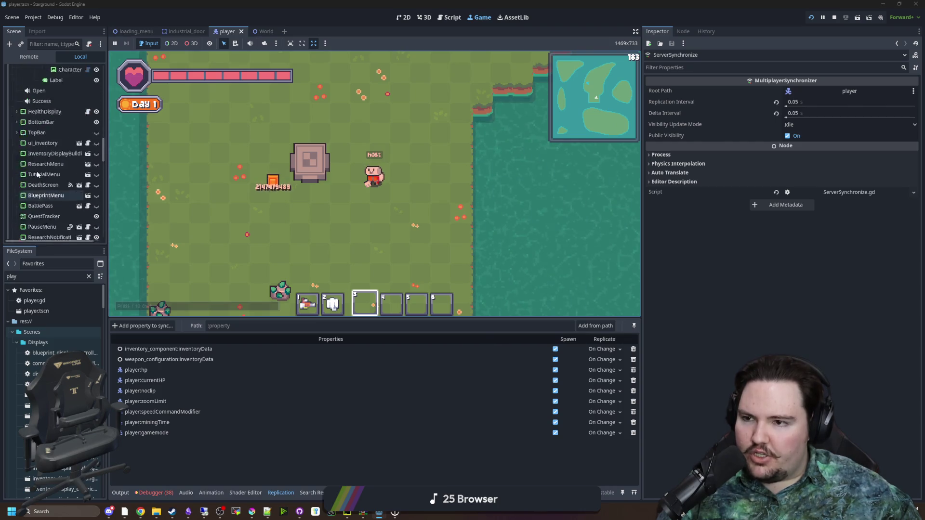
click(12, 121)
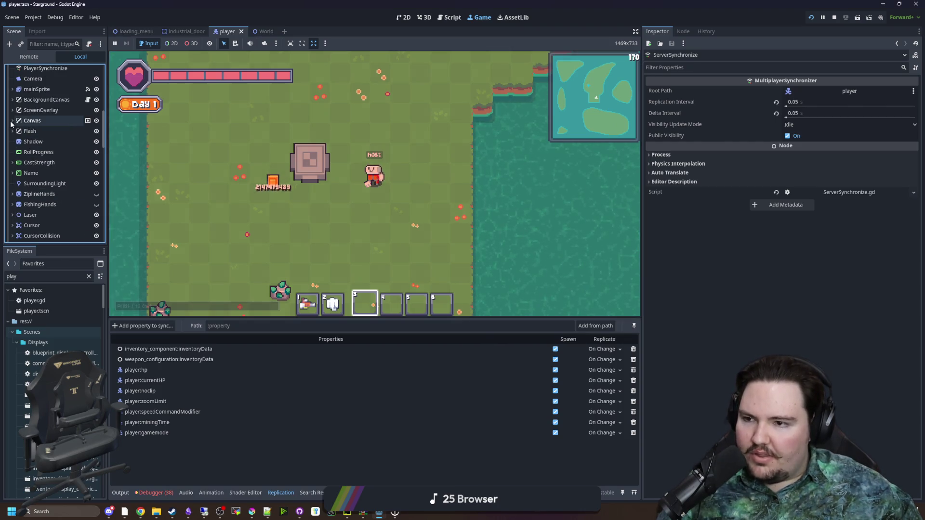
Step: Select PlayerSynchronize and review its replicated fields, from username down to Helmet:visible
click(49, 130)
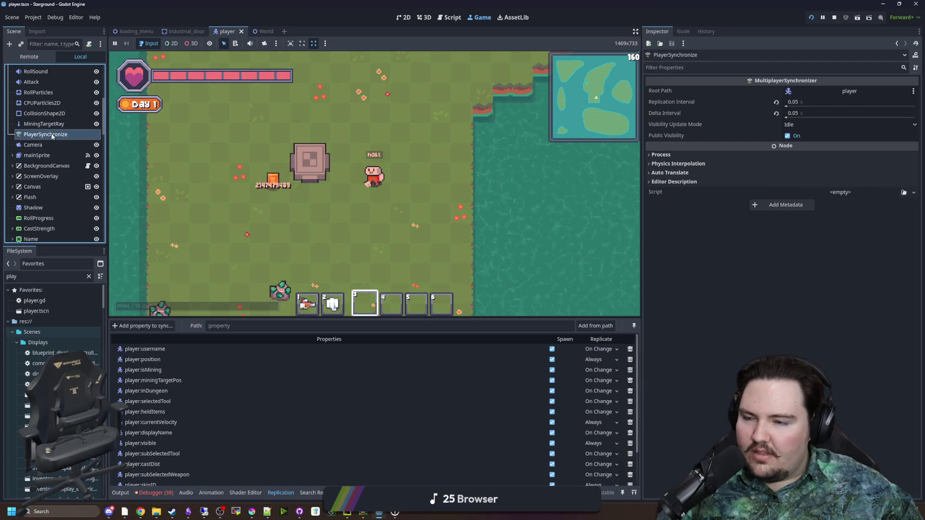
scroll(53, 164, up, 3)
scroll(338, 405, down, 2)
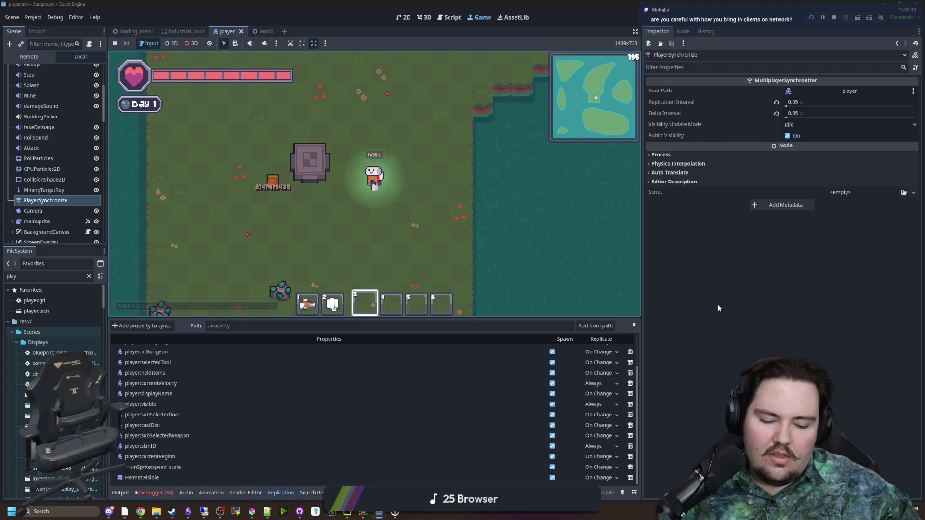
Step: Walk the host player up and left around the island and select hotbar slot 1
key(w)
key(w)
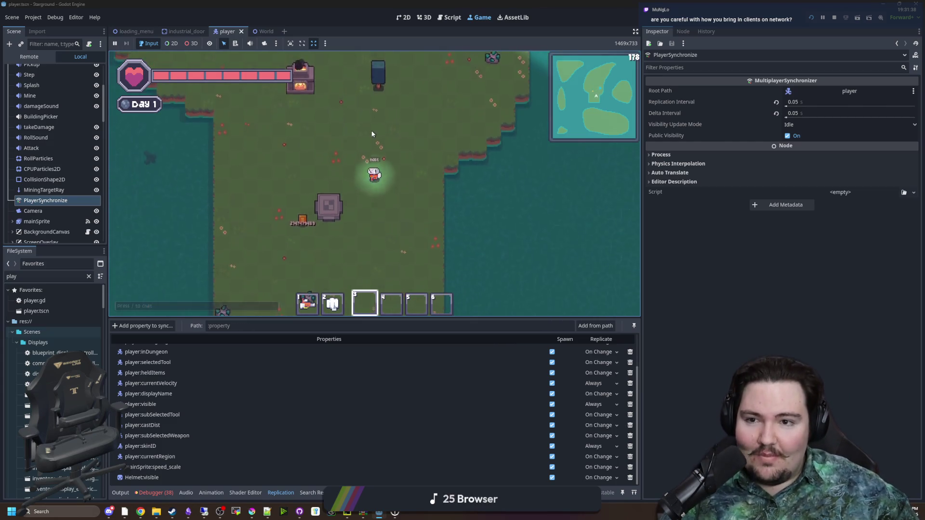
key(a)
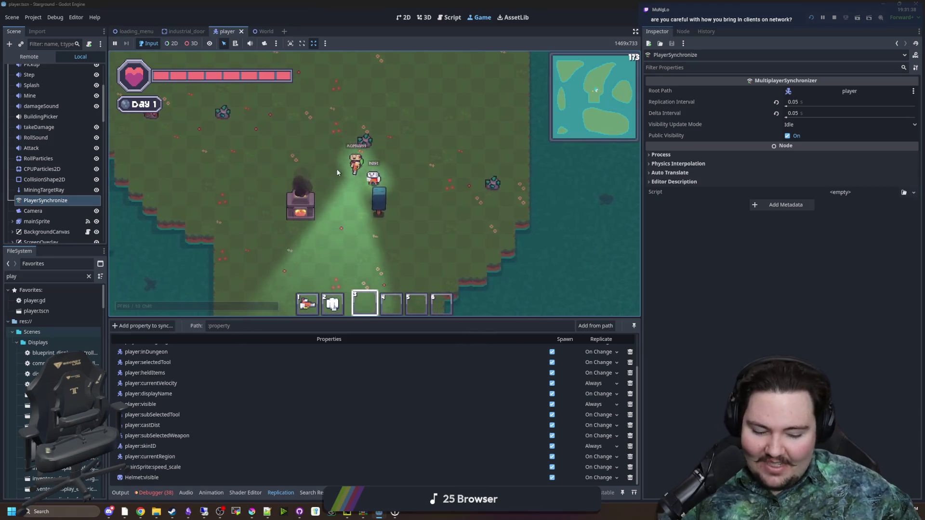
scroll(352, 170, up, 2)
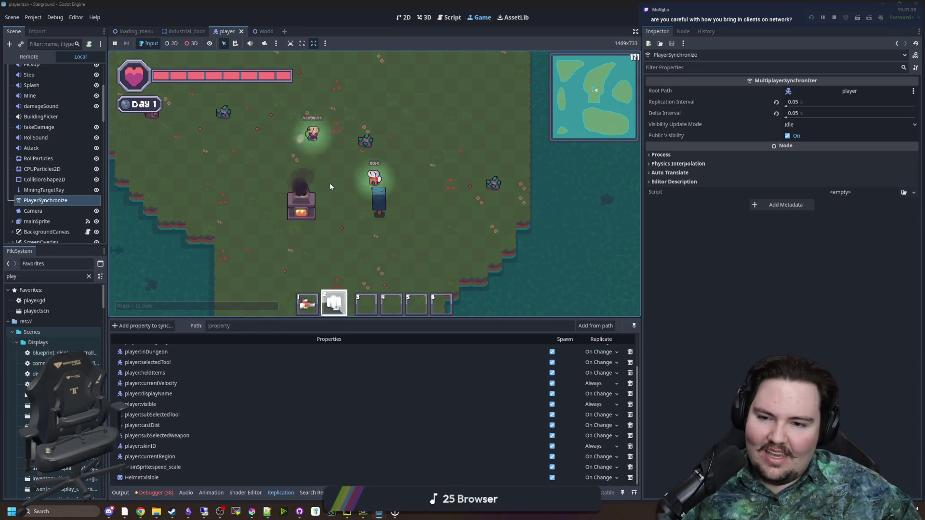
key(d)
key(a)
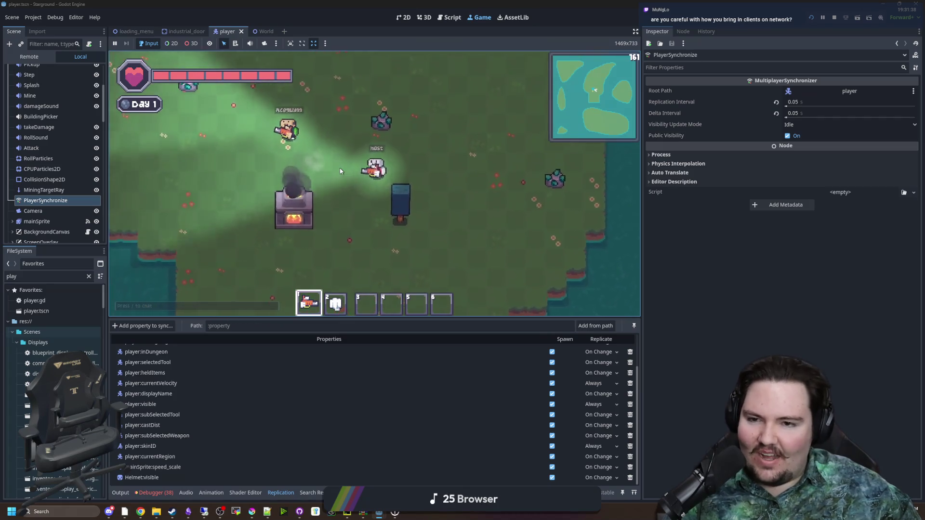
key(w)
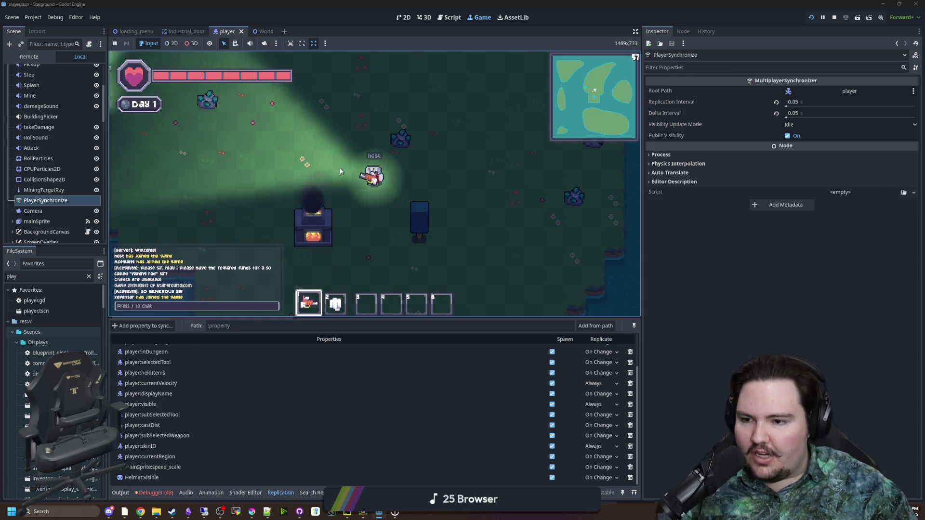
Step: Walk the host down and slightly up-left, then bring up the debugger panel
key(s)
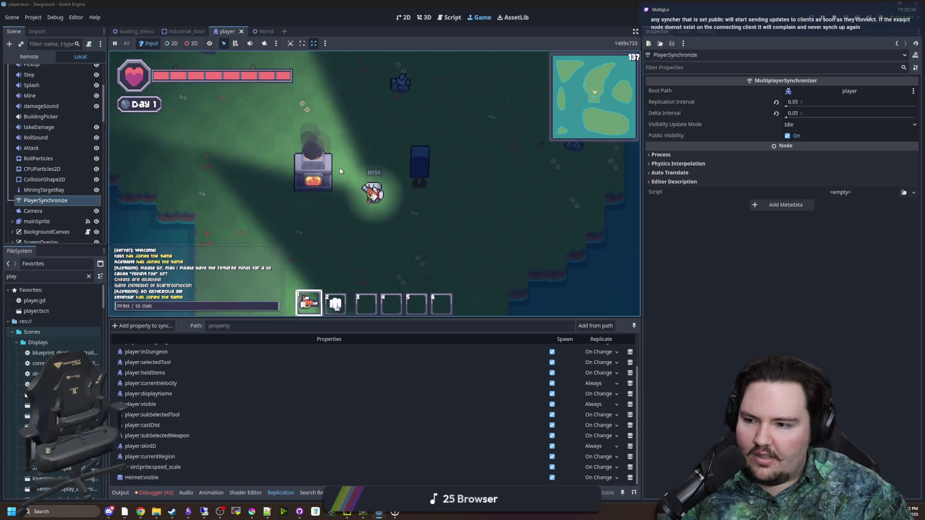
key(w)
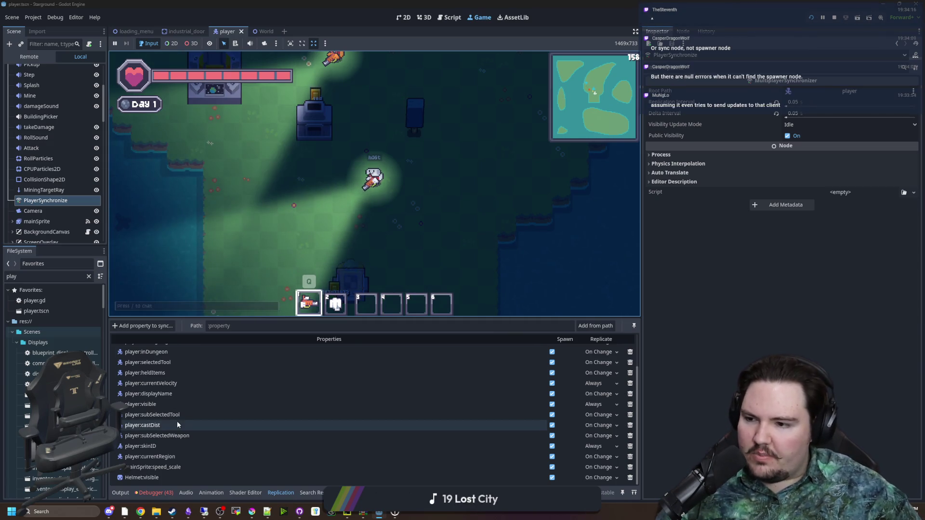
click(155, 491)
Step: Show the debugger's Errors (27) list and scroll through the entries
click(164, 336)
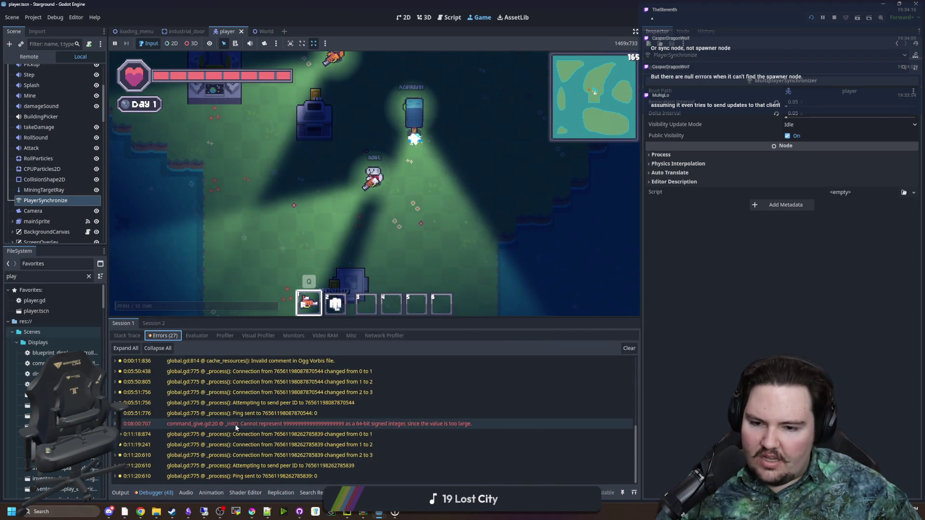
scroll(209, 432, up, 3)
scroll(207, 435, down, 3)
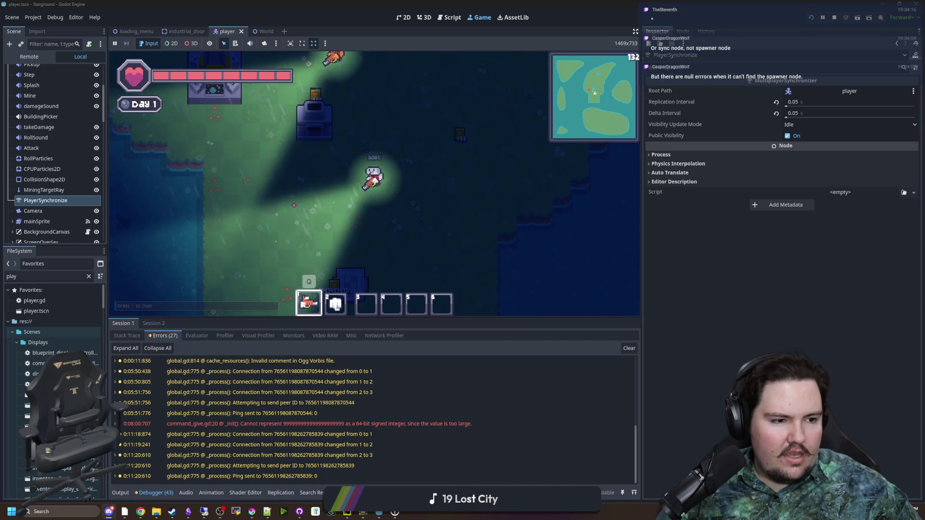
Step: On the remote Godot editor, resume the paused game and show its error list
click(204, 511)
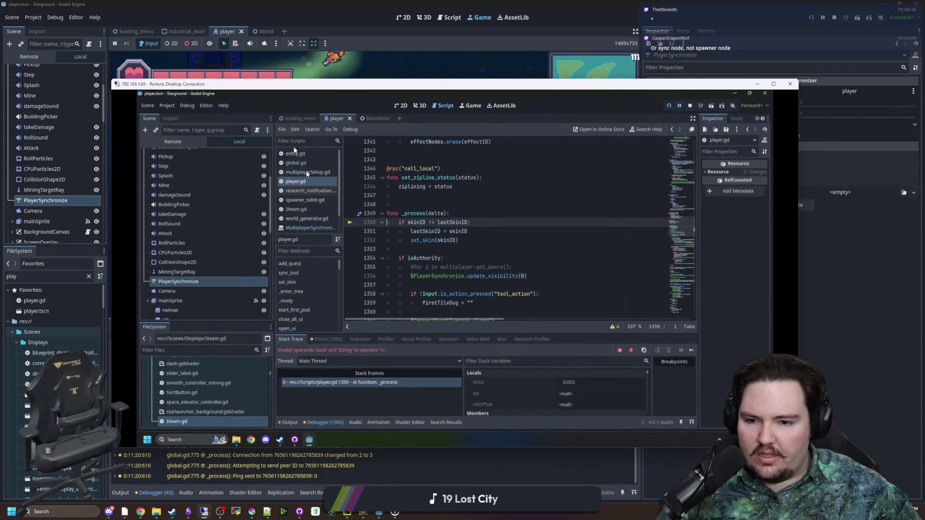
click(691, 350)
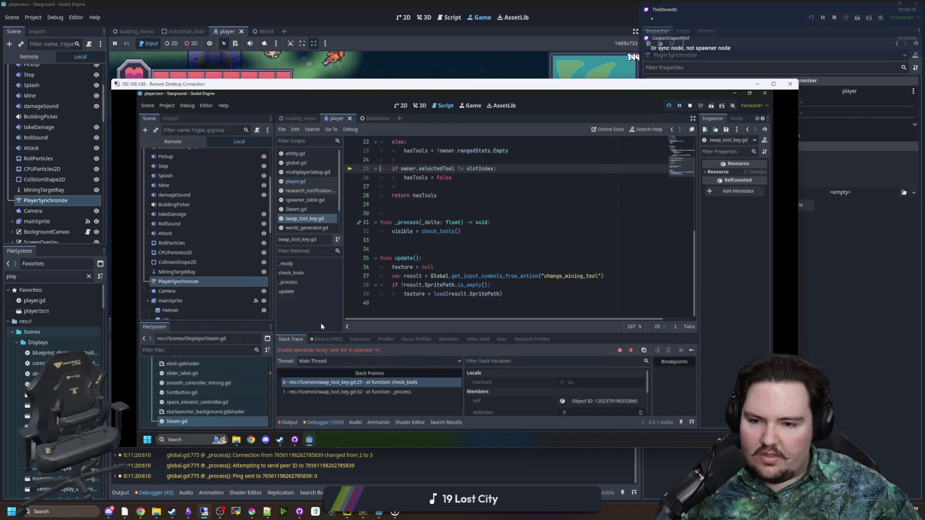
click(317, 340)
Step: Scroll through the Node not found RPC errors and enlarge the error list area
scroll(426, 377, down, 10)
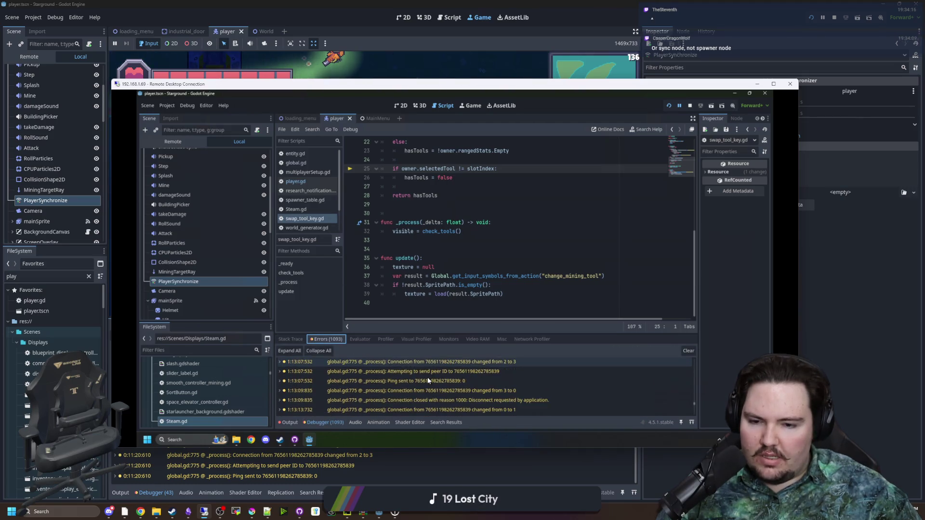
scroll(427, 377, down, 10)
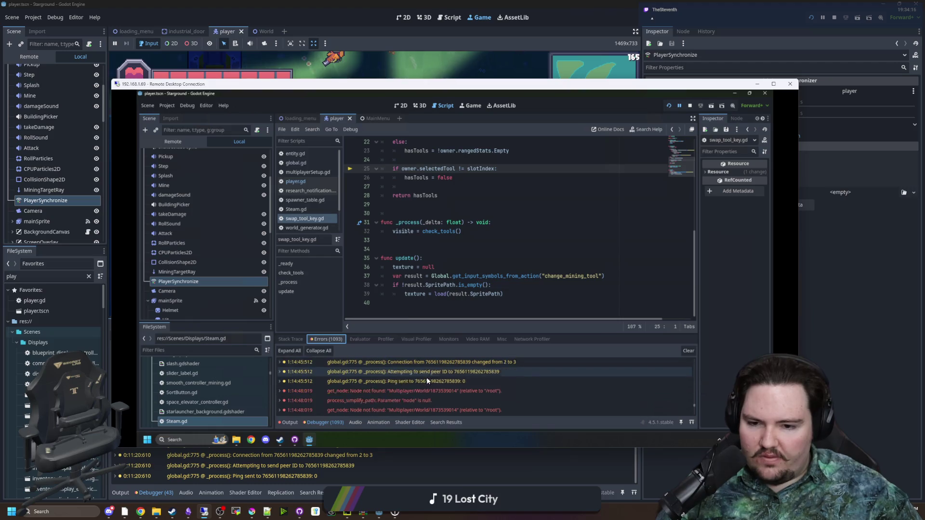
scroll(426, 380, up, 3)
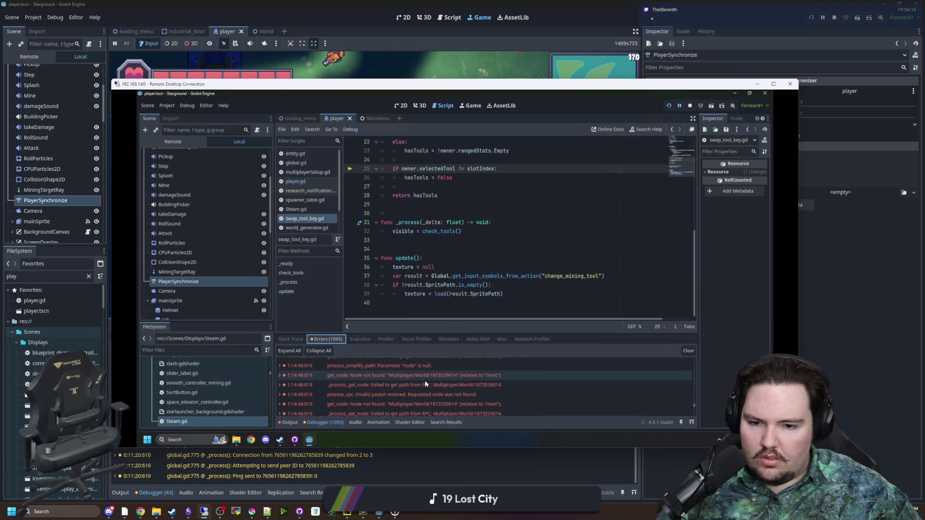
scroll(425, 383, up, 3)
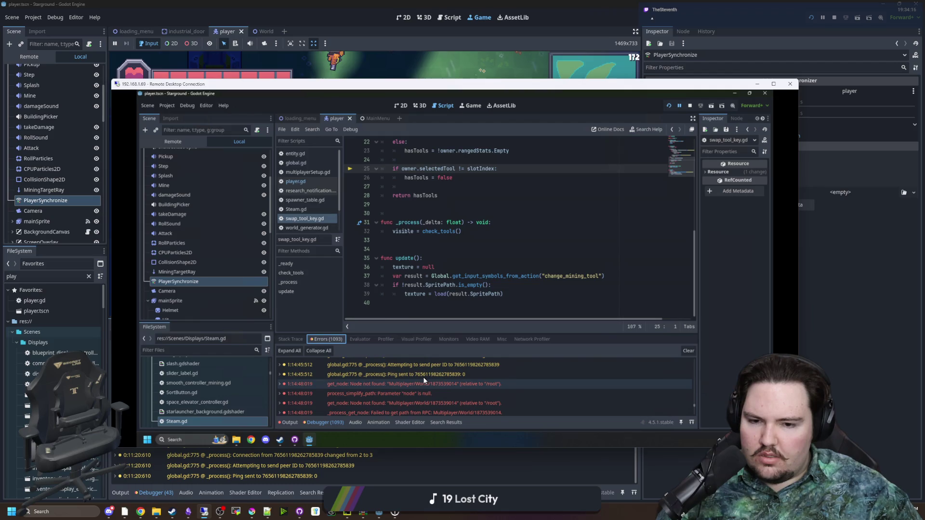
scroll(412, 383, down, 2)
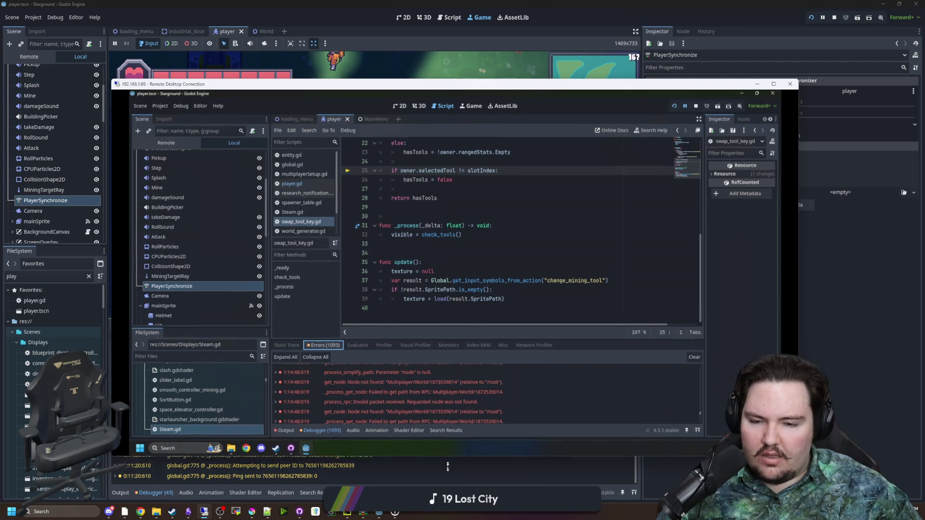
scroll(408, 433, up, 2)
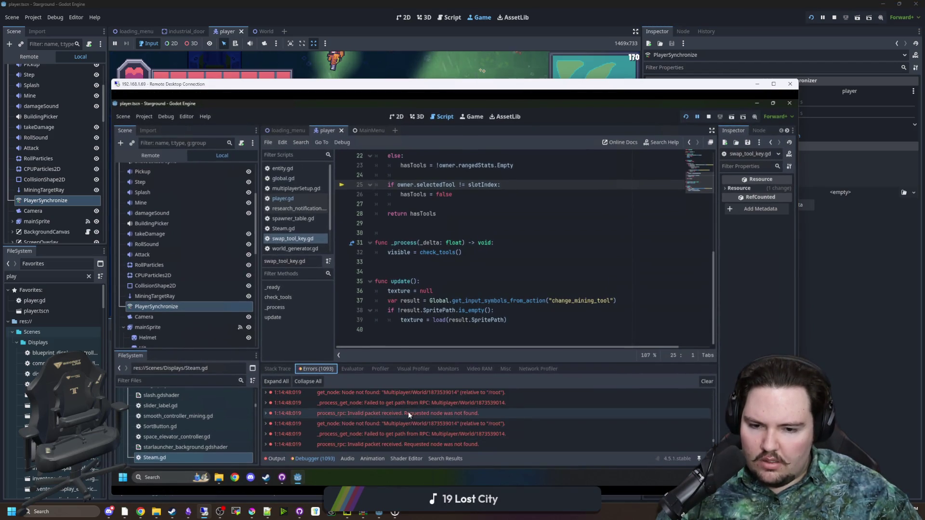
scroll(409, 411, down, 2)
drag(496, 79, 495, 48)
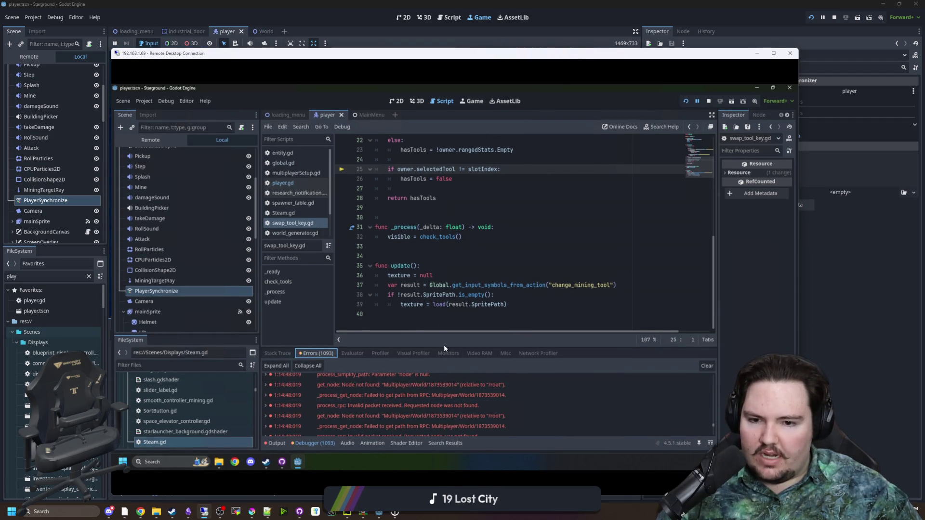
drag(443, 345, 438, 266)
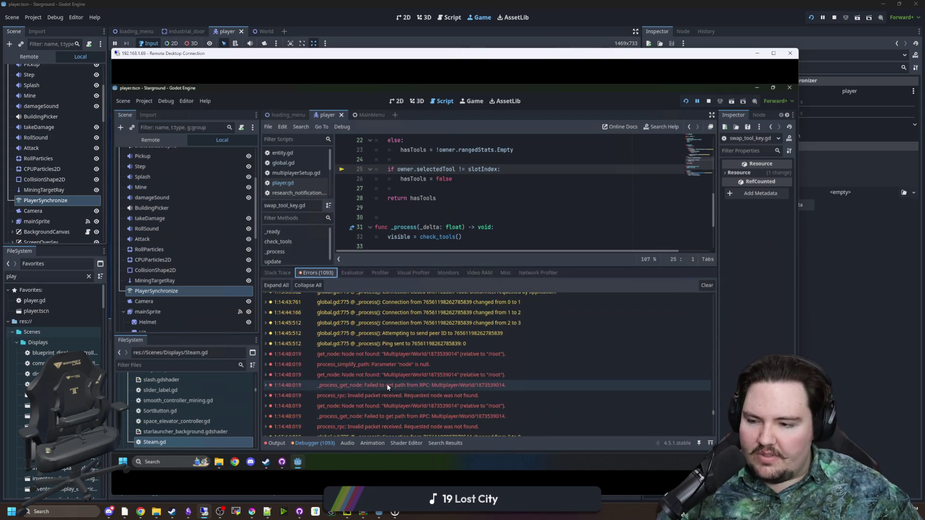
Step: Delete the stray tab on blank line 30 of swap_tool_key.gd
scroll(397, 365, down, 2)
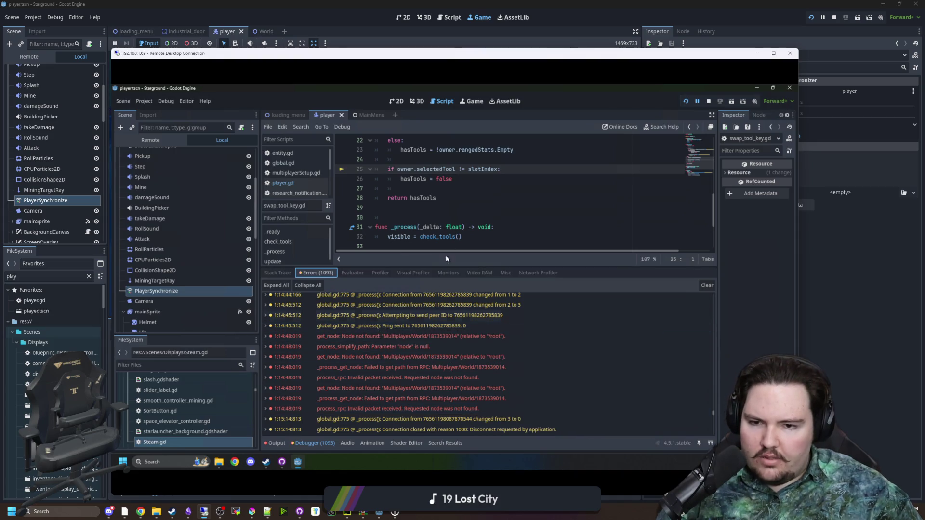
click(402, 208)
click(400, 216)
key(BackSpace)
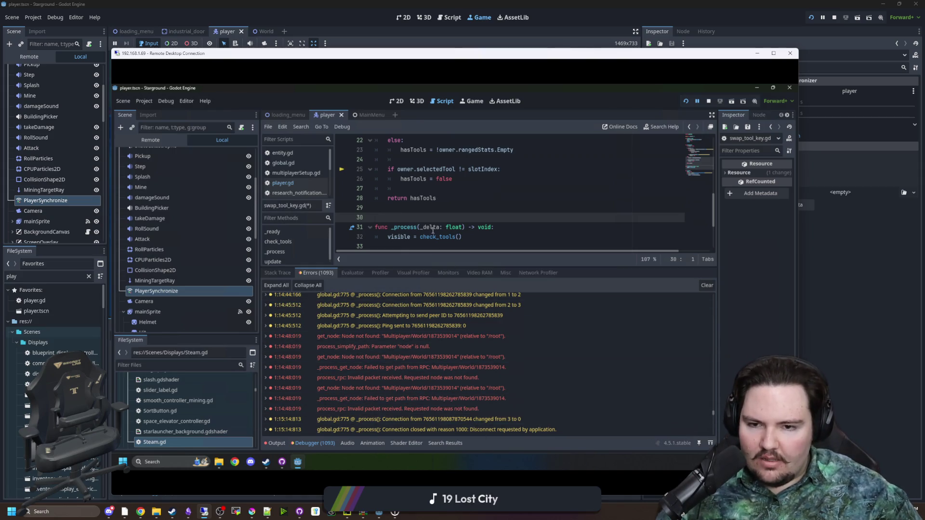
click(455, 195)
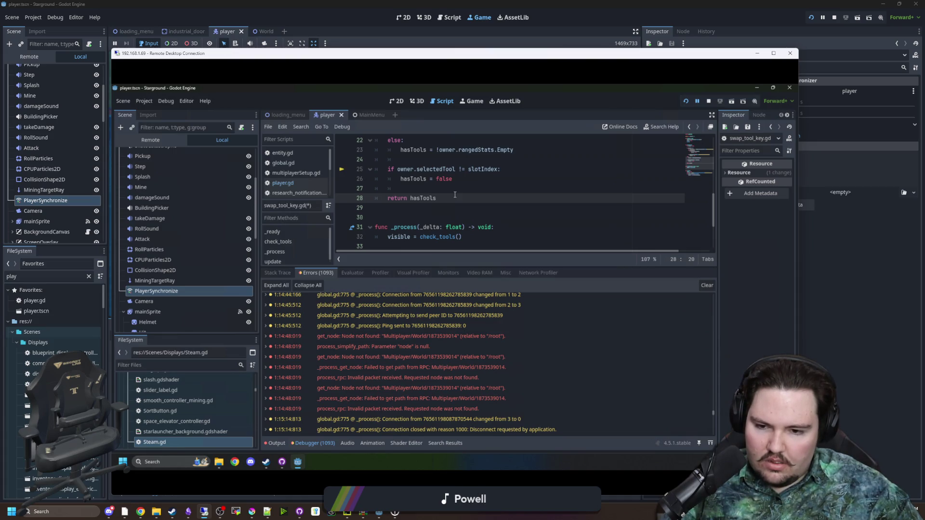
Step: Inspect the invalid packet RPC error and a Node not found error entry
click(428, 409)
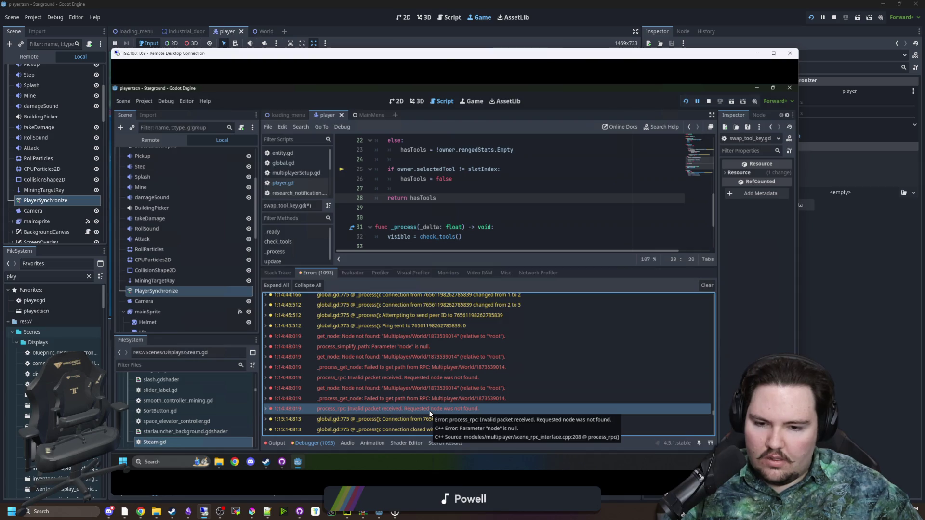
click(505, 340)
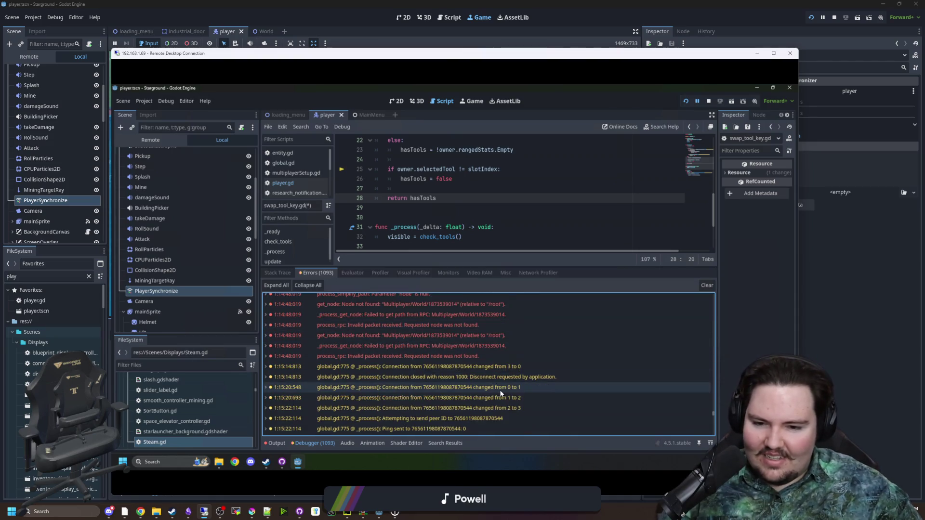
scroll(500, 372, up, 5)
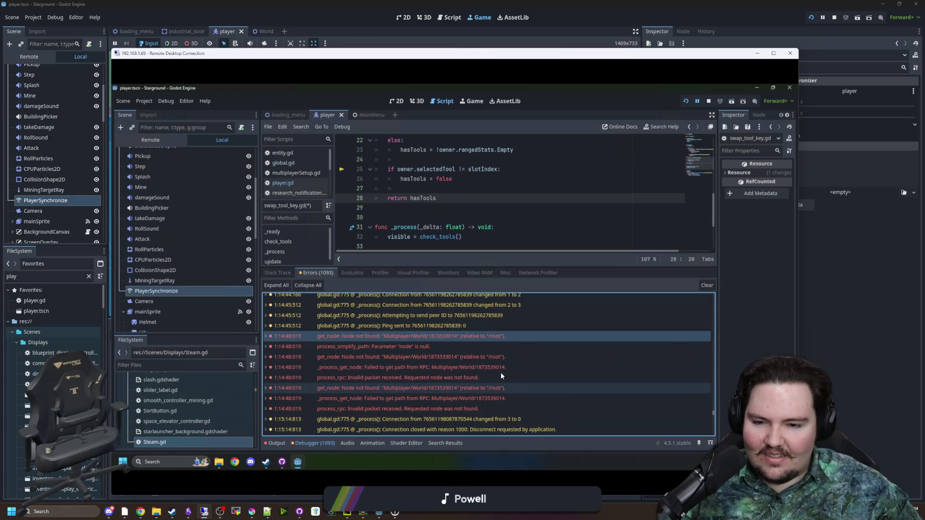
click(562, 328)
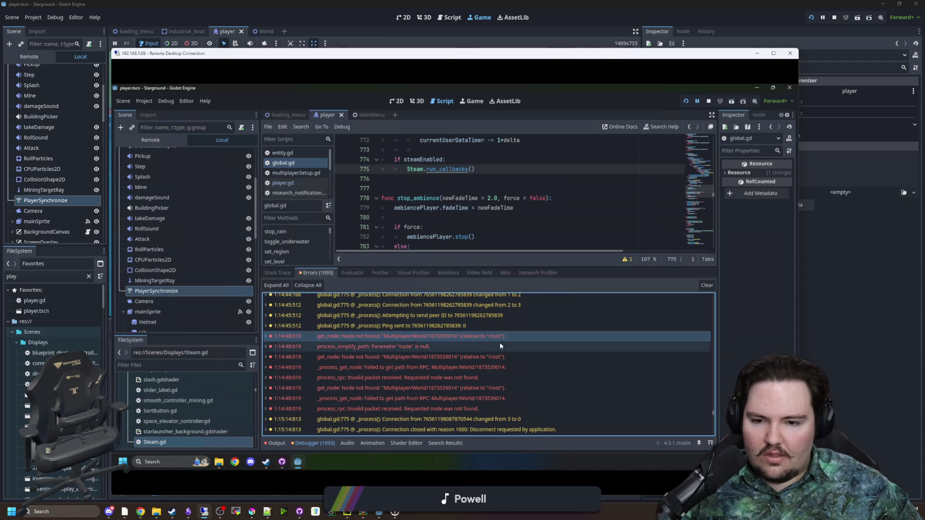
click(484, 366)
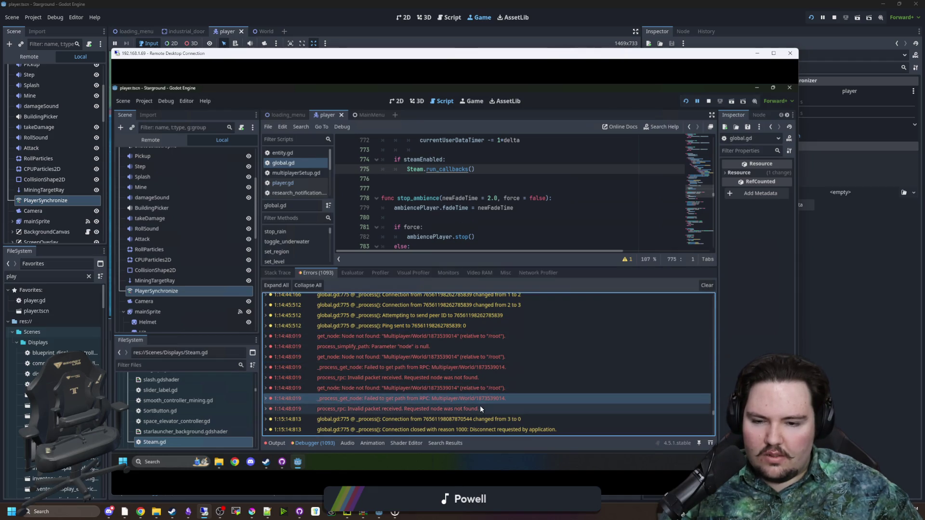
click(487, 337)
click(490, 336)
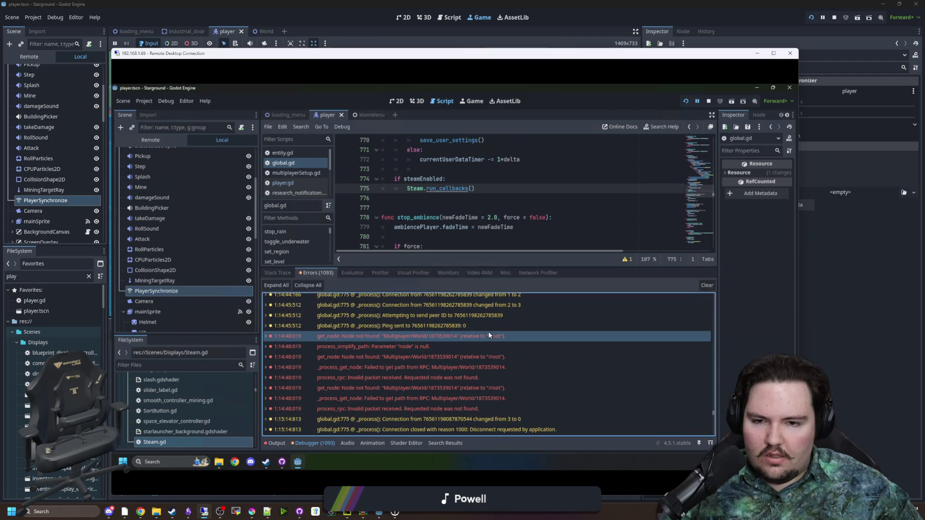
mouse_move(525, 346)
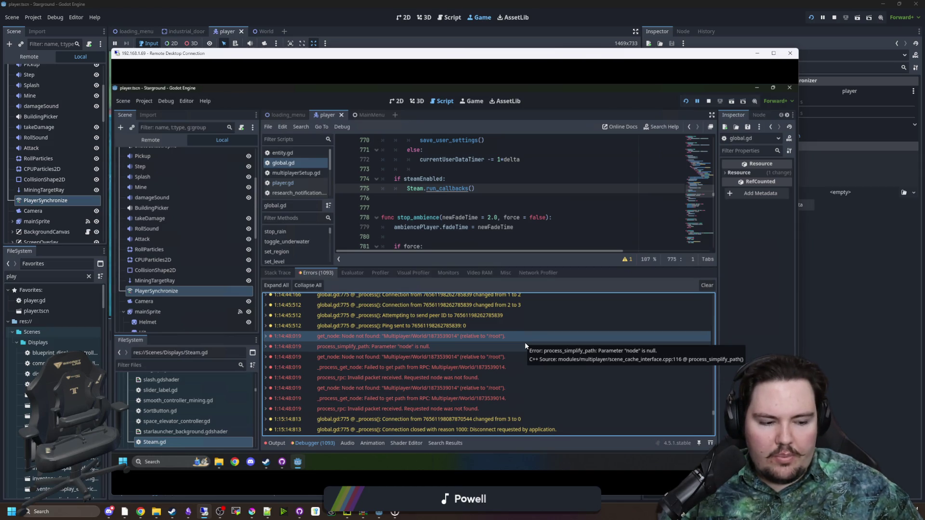
key(alt+Tab)
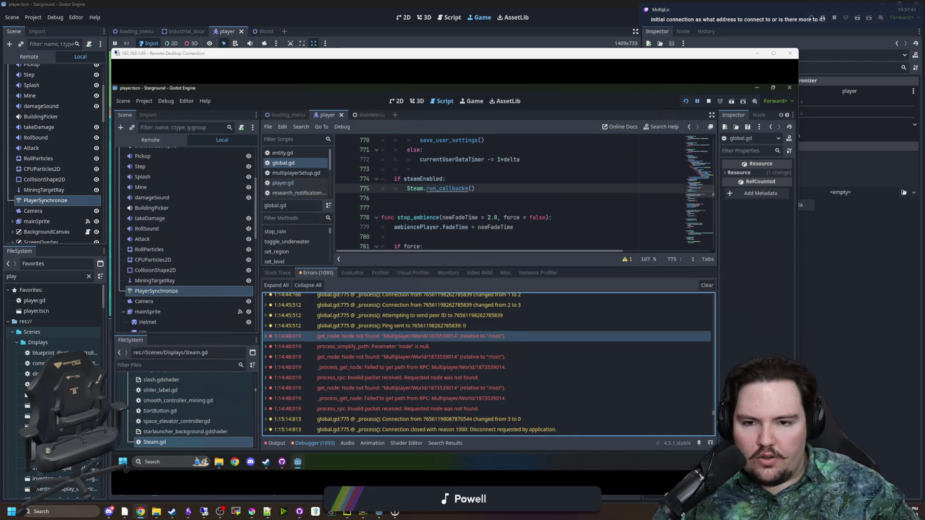
Step: Restore the maximized remote Godot window to a smaller size
double_click(567, 91)
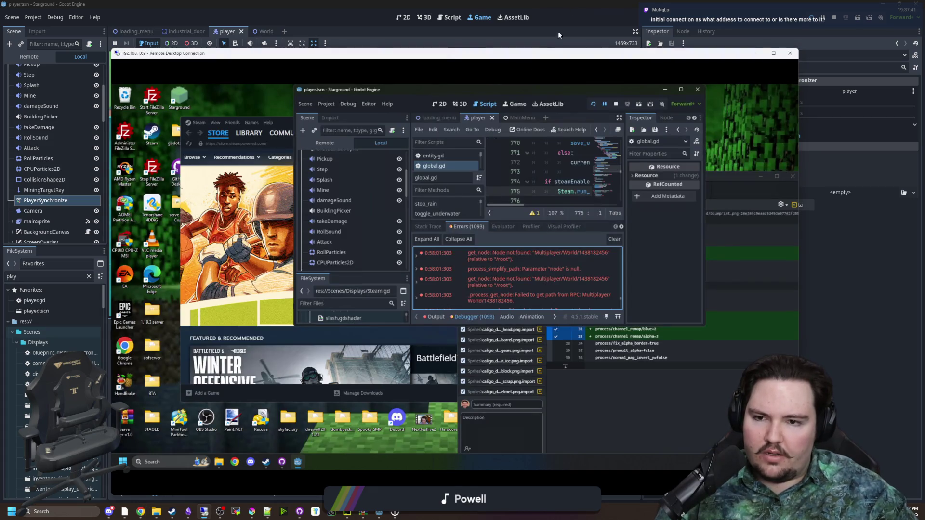
Step: Back in the local editor, filter FileSystem for 'mult' and open multiplayerSetup.gd
key(alt+Tab)
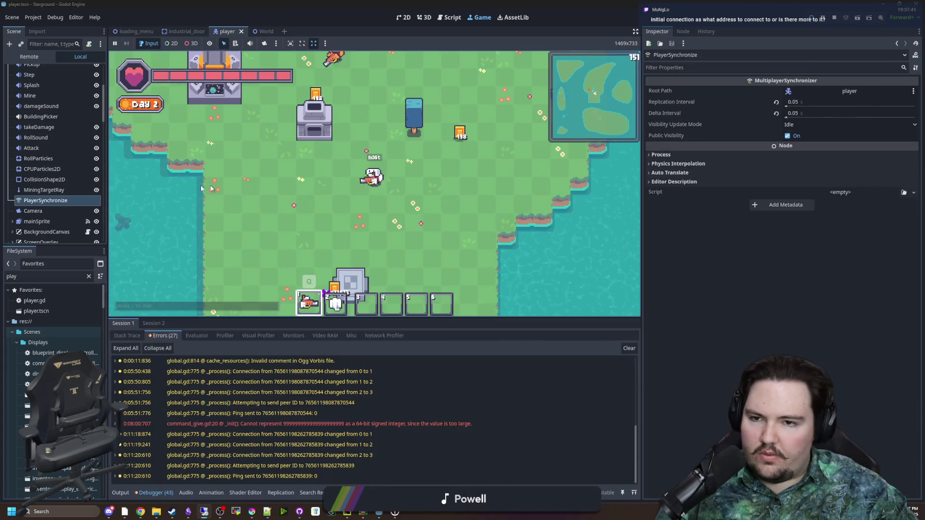
scroll(27, 187, up, 1)
scroll(27, 187, down, 10)
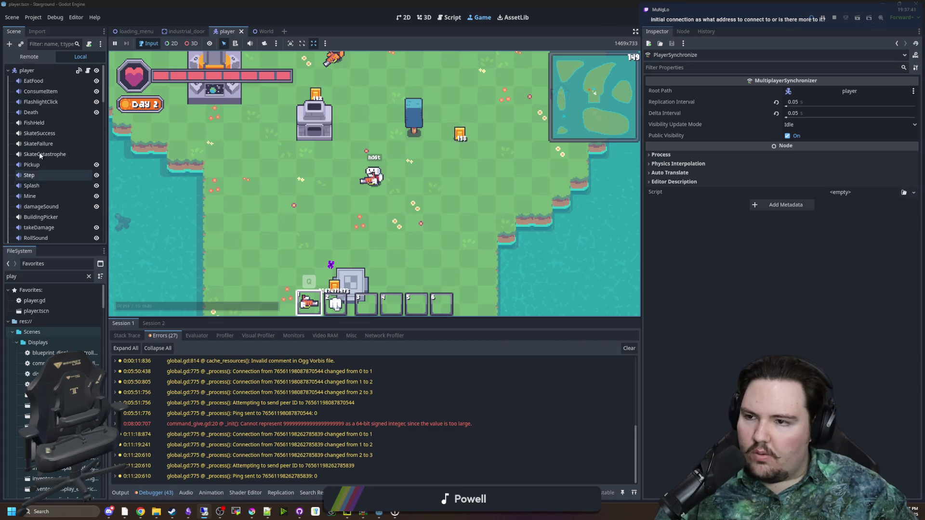
click(88, 278)
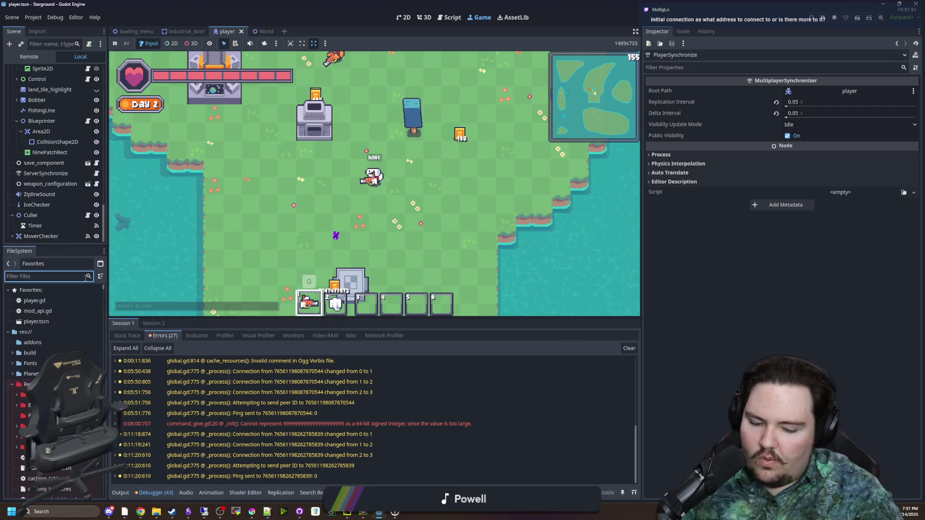
text(mult)
click(29, 374)
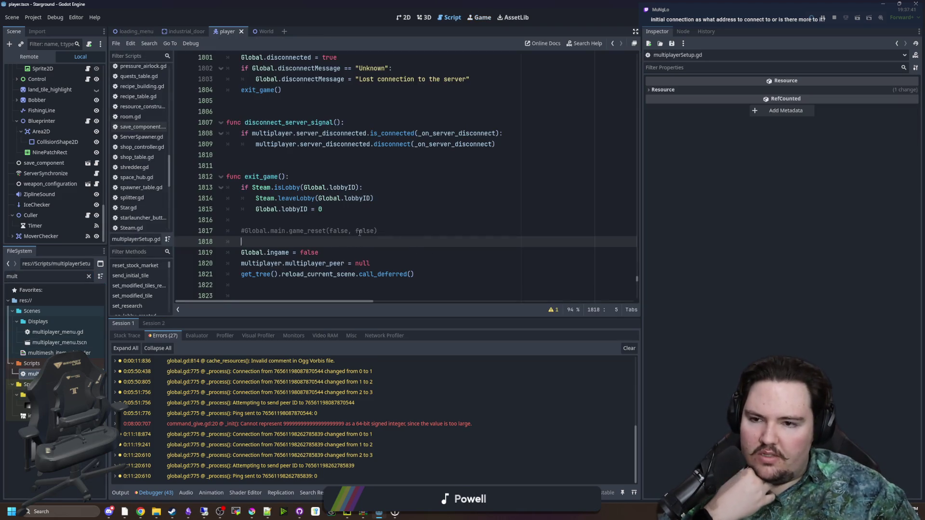
click(359, 231)
Step: Browse multiplayerSetup.gd around lines 1805–1810
scroll(360, 233, down, 1)
scroll(360, 233, up, 3)
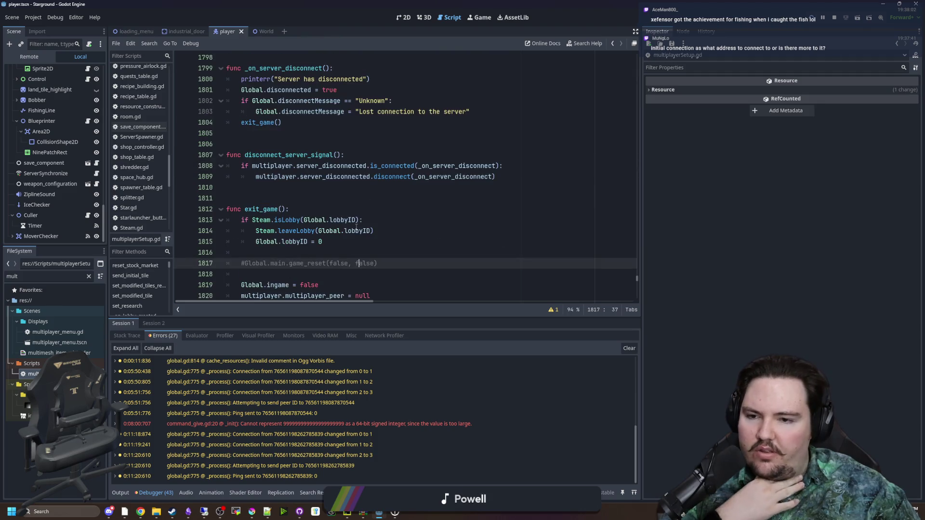
scroll(356, 225, down, 5)
scroll(356, 225, up, 5)
click(306, 219)
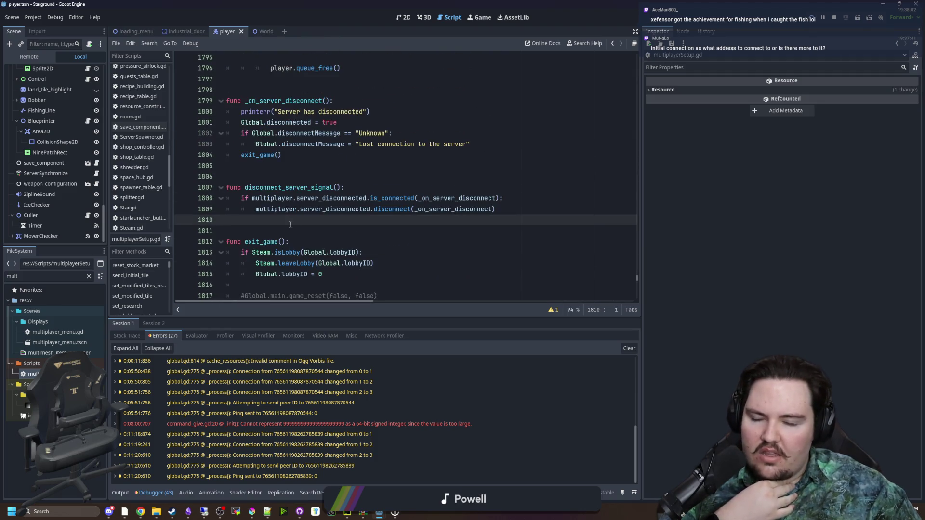
scroll(290, 224, up, 2)
click(332, 232)
scroll(333, 233, down, 4)
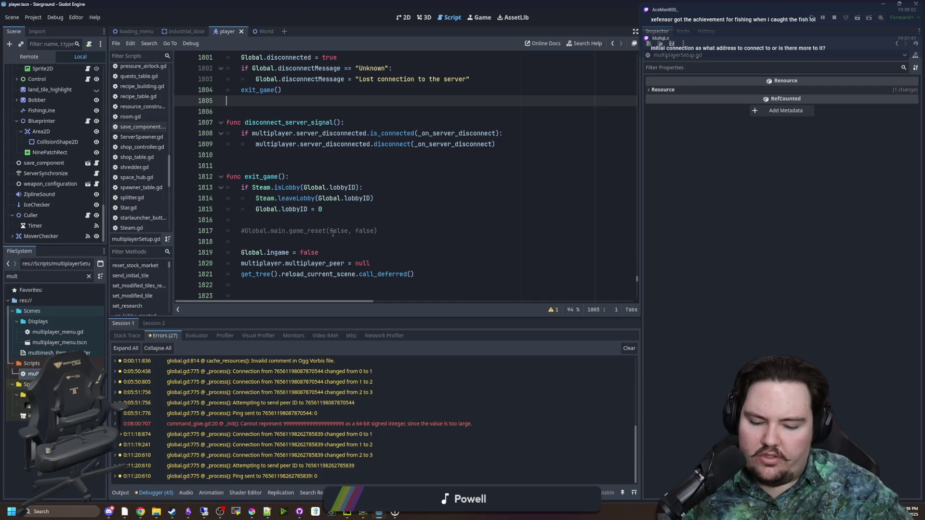
Step: Search the script for add_player and jump to its definition
key(ctrl+f)
text(add_player)
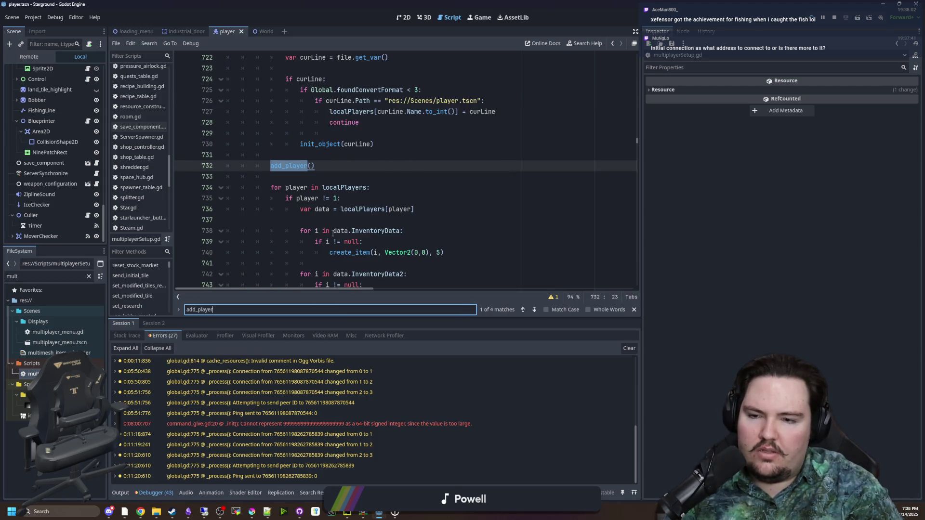
click(284, 165)
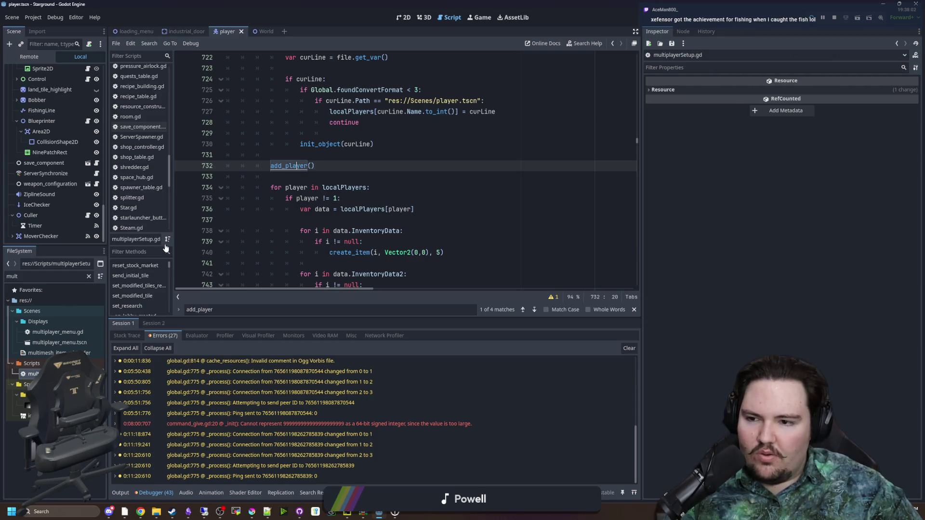
ctrl+click(296, 167)
scroll(224, 227, down, 15)
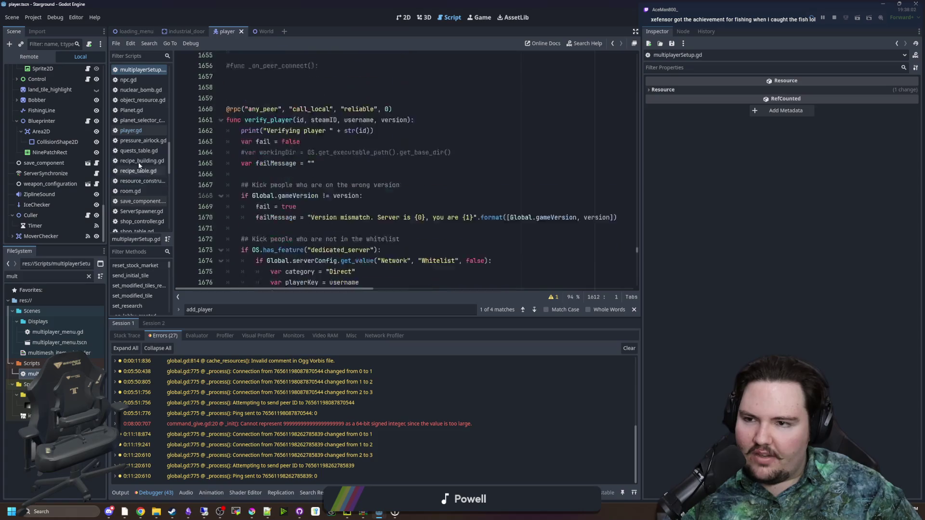
double_click(72, 275)
Step: Filter FileSystem for 'steam.gd' and open Steam.gd in the script editor
text(steam.gd)
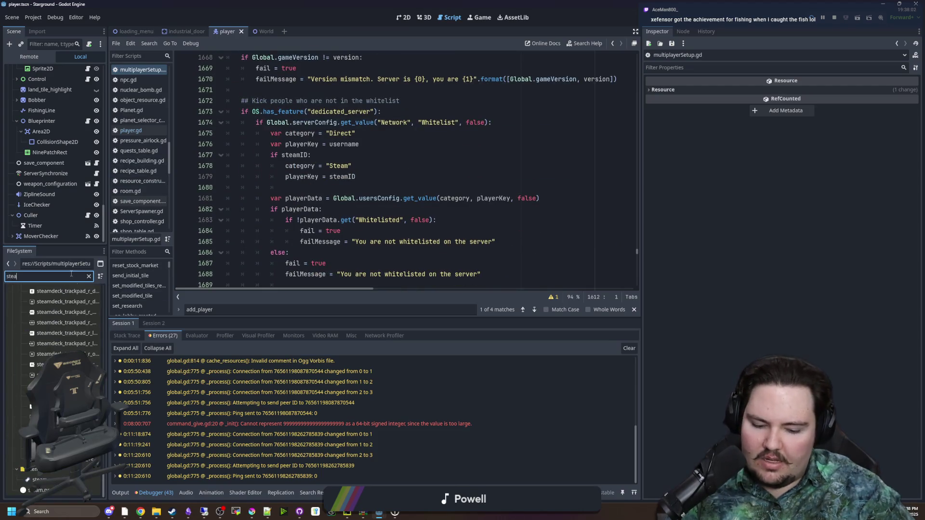
double_click(66, 332)
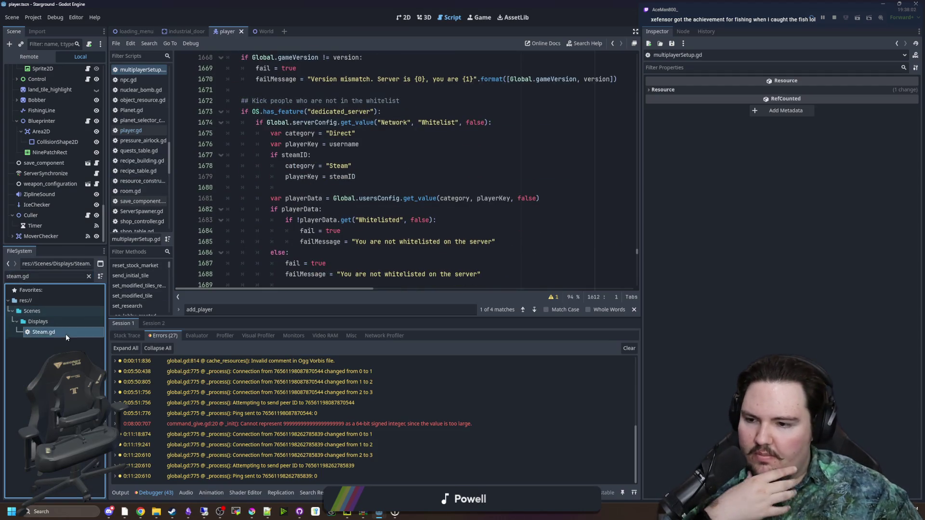
scroll(393, 232, up, 5)
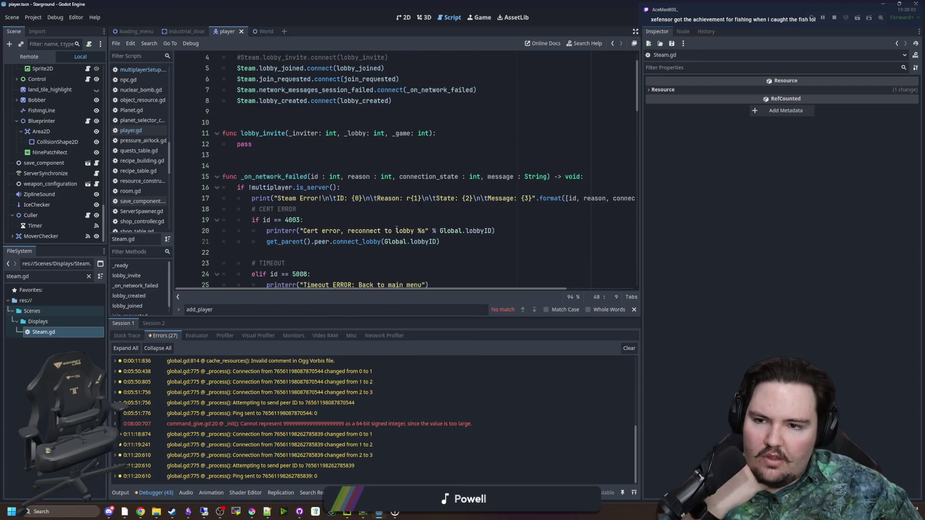
scroll(393, 231, down, 12)
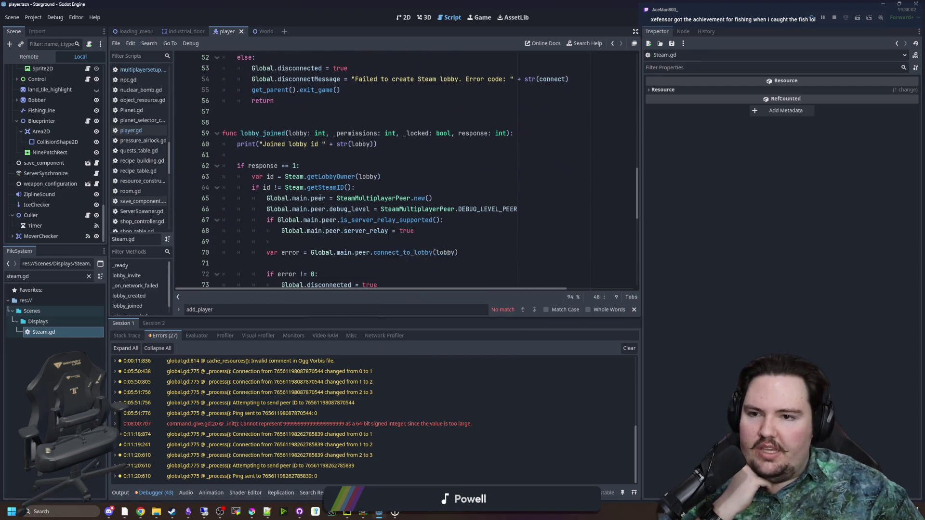
scroll(337, 236, down, 10)
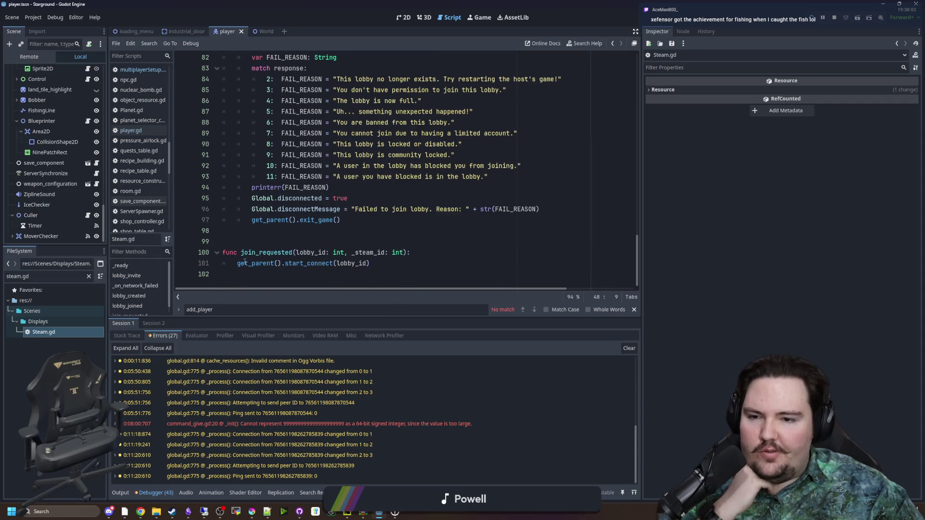
Step: Highlight the start_connect(lobby_id) call on line 101
drag(245, 261, 402, 262)
click(402, 262)
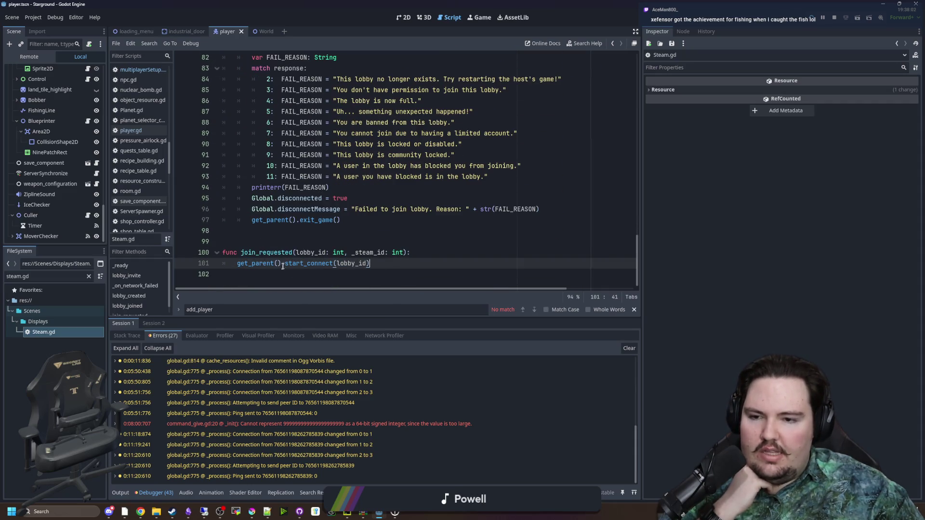
drag(284, 263, 378, 263)
click(378, 262)
scroll(375, 241, up, 13)
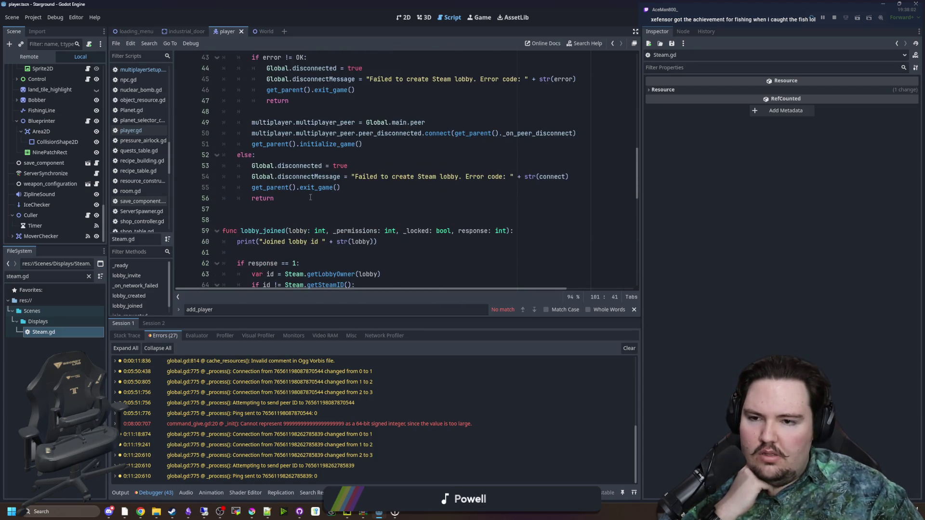
scroll(308, 195, down, 5)
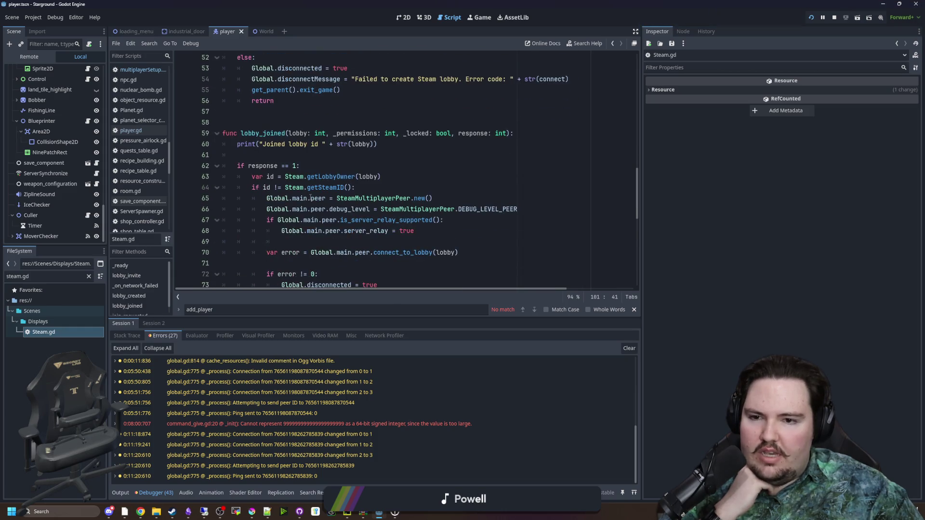
scroll(291, 185, up, 2)
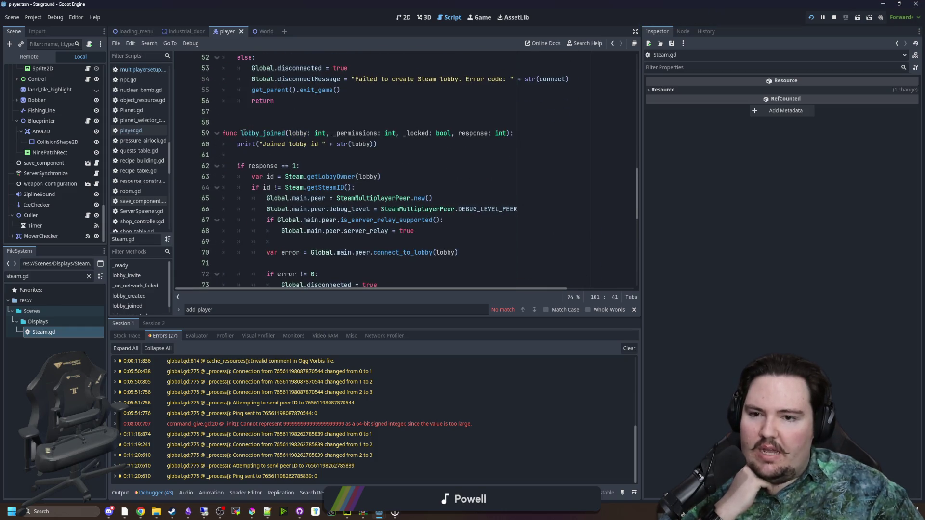
Step: Review the lobby_joined function on lines 61–74 by selecting its code
drag(243, 131, 419, 230)
click(419, 231)
scroll(270, 152, down, 2)
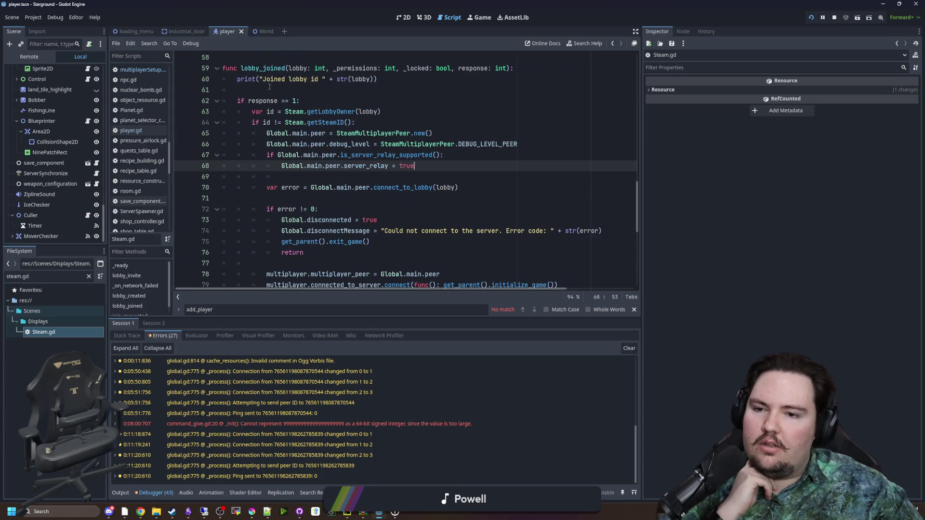
drag(239, 91, 438, 231)
click(439, 231)
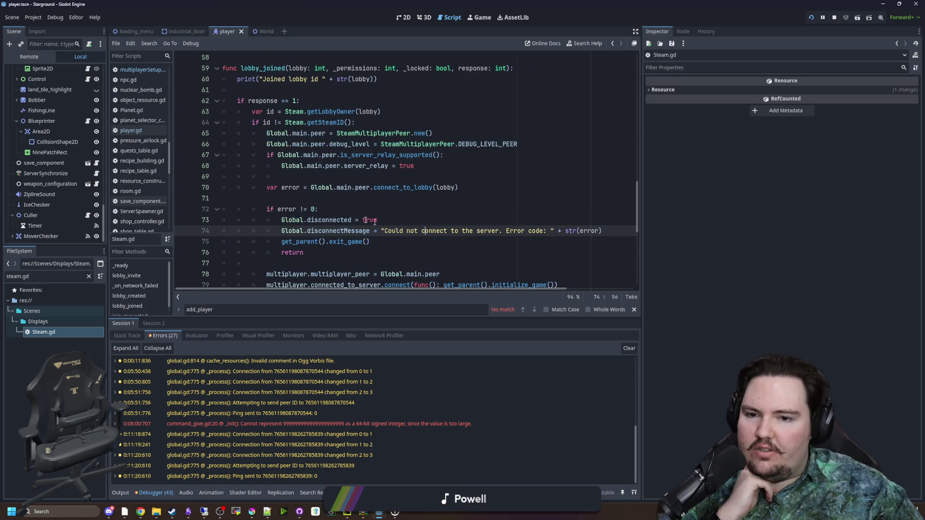
scroll(340, 213, down, 2)
scroll(340, 213, up, 3)
Step: Select the connect_to_lobby call on line 70 and open its documentation
click(324, 231)
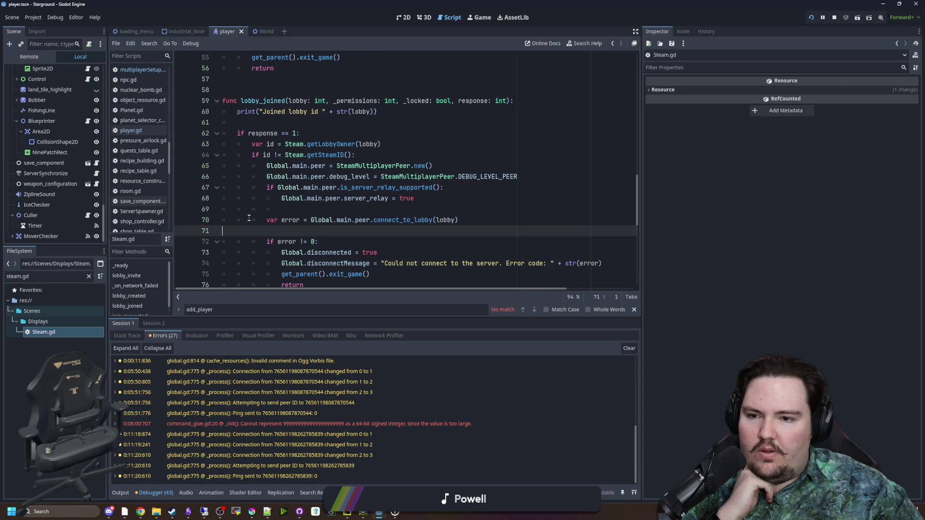
drag(263, 220, 460, 221)
key(End)
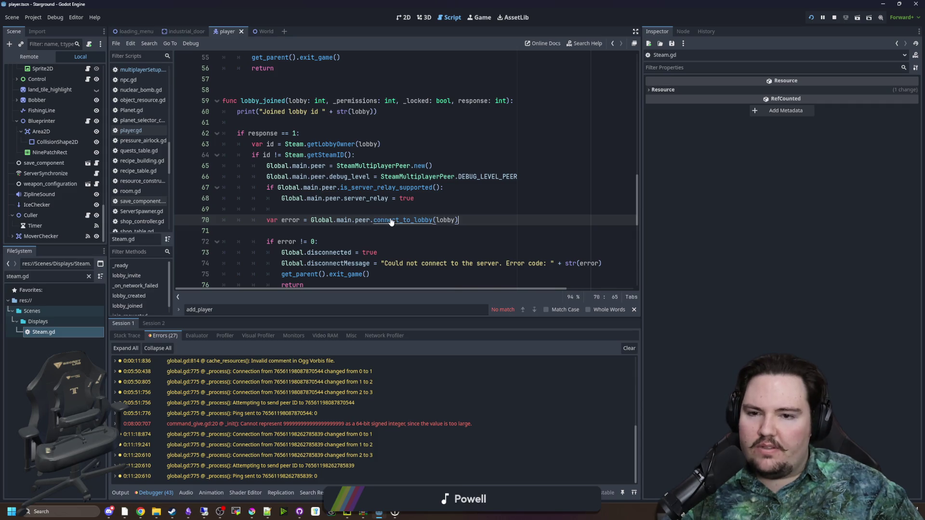
ctrl+click(389, 220)
Step: Read the connect_to_lobby entry on the SteamMultiplayerPeer help page
scroll(304, 164, up, 3)
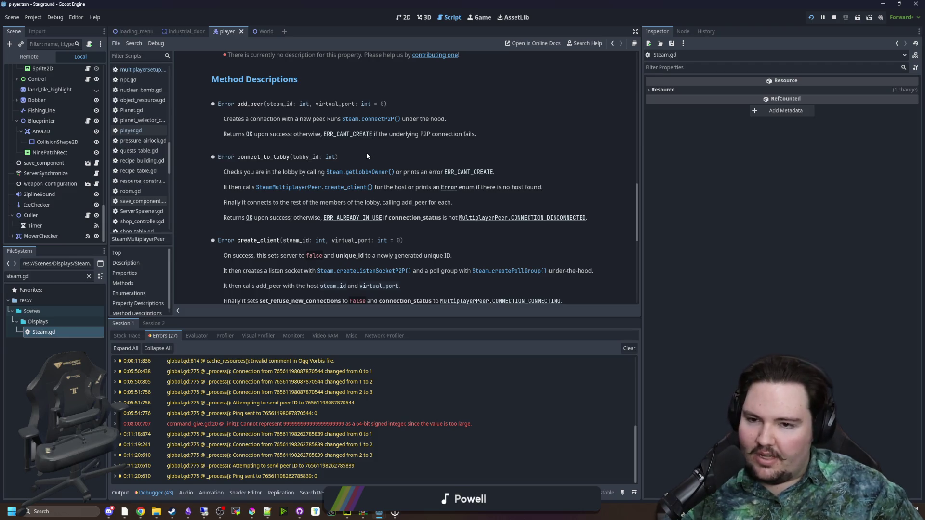
mouse_move(240, 157)
mouse_down()
mouse_move(214, 157)
mouse_move(289, 157)
mouse_up()
click(290, 157)
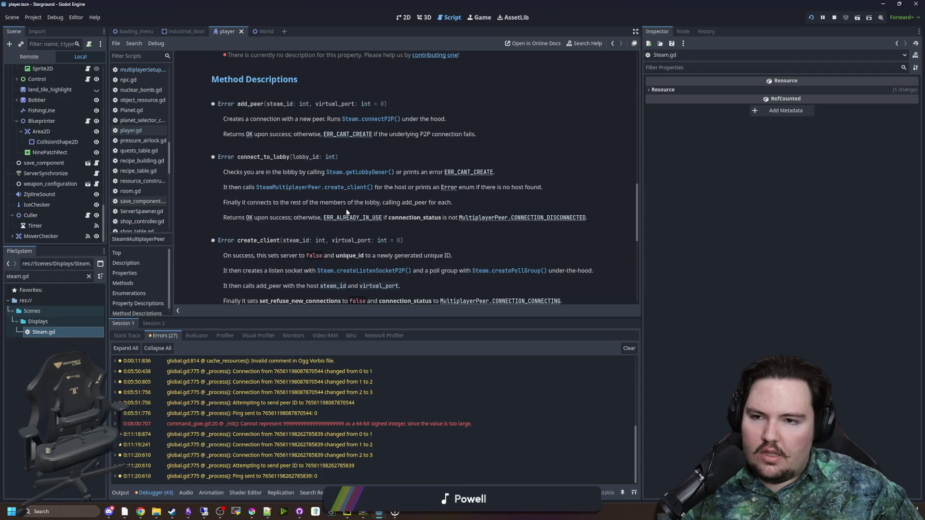
scroll(346, 212, up, 15)
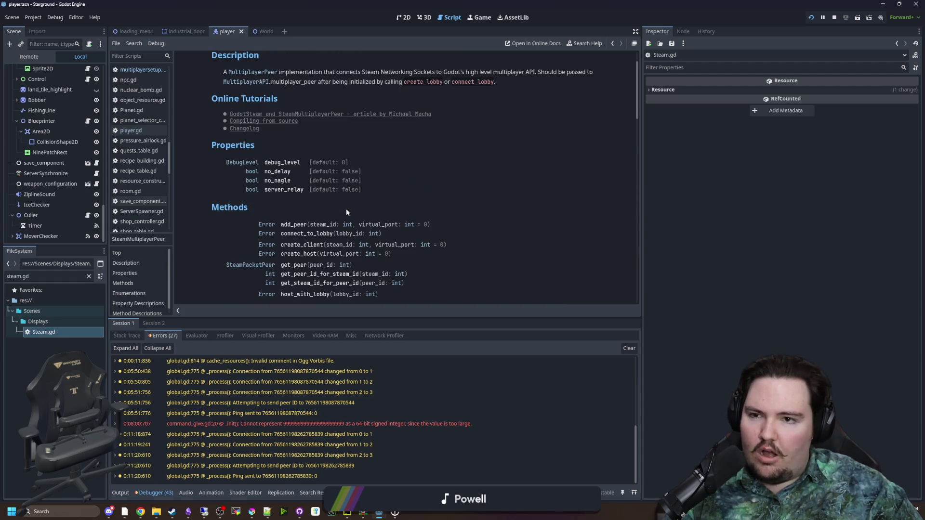
scroll(346, 212, up, 2)
Step: Go back to Steam.gd, then bring the GitHub issue browser over Godot, maximized
key(alt+Left)
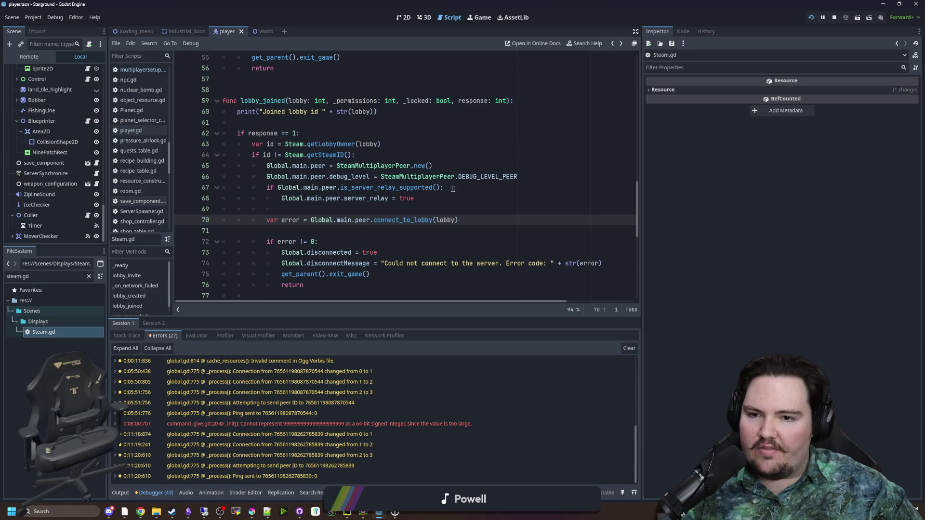
drag(924, 161, 522, 172)
double_click(522, 172)
scroll(563, 377, up, 20)
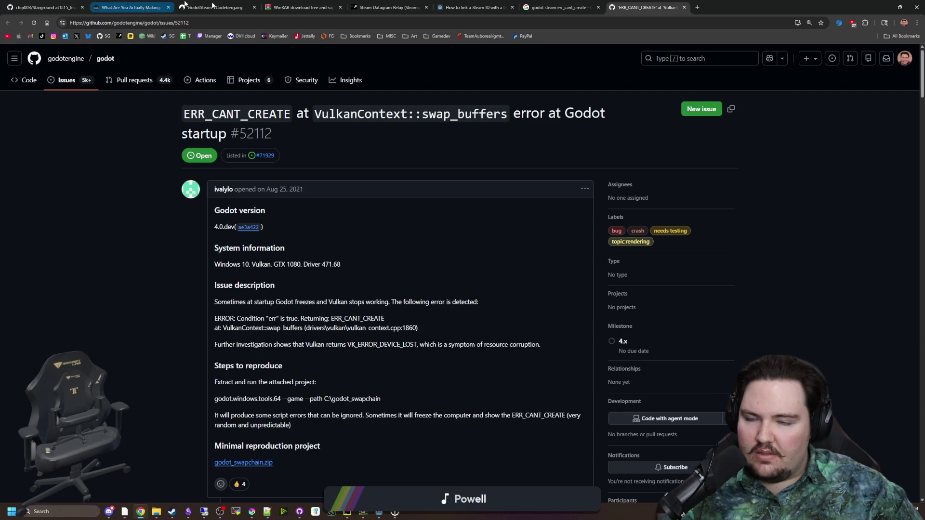
scroll(146, 305, down, 10)
scroll(169, 309, down, 15)
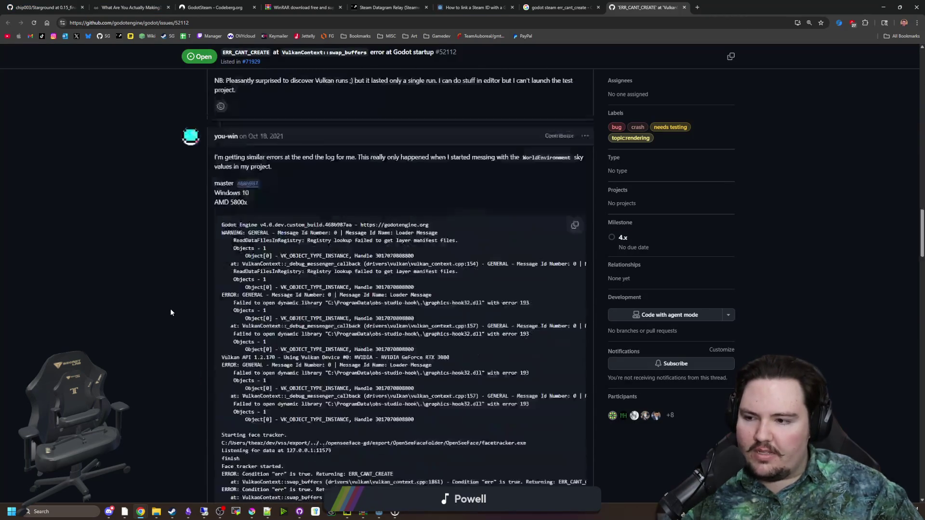
scroll(155, 285, up, 5)
scroll(134, 289, up, 5)
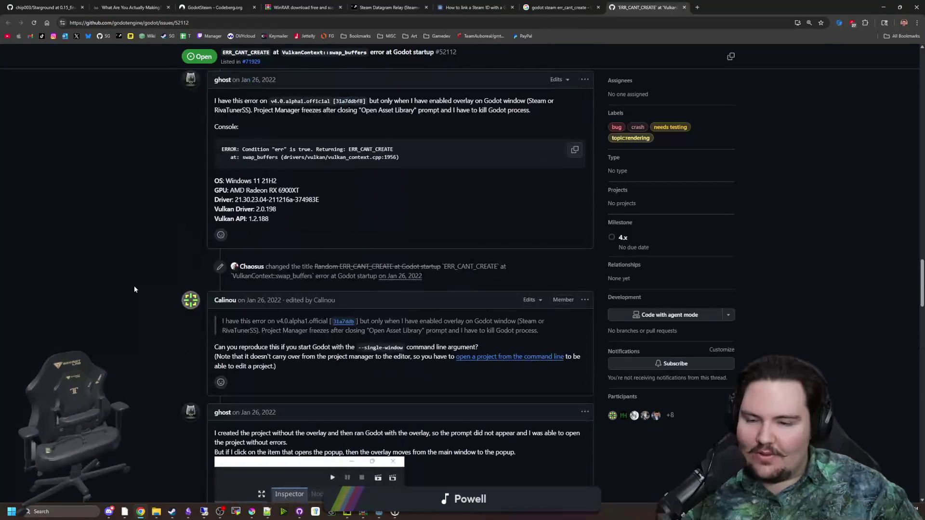
scroll(85, 266, up, 3)
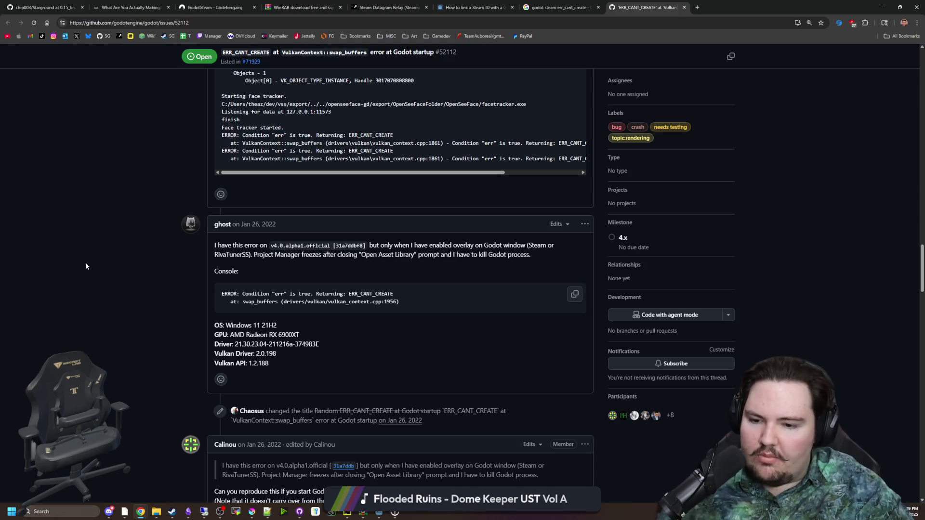
scroll(86, 266, down, 15)
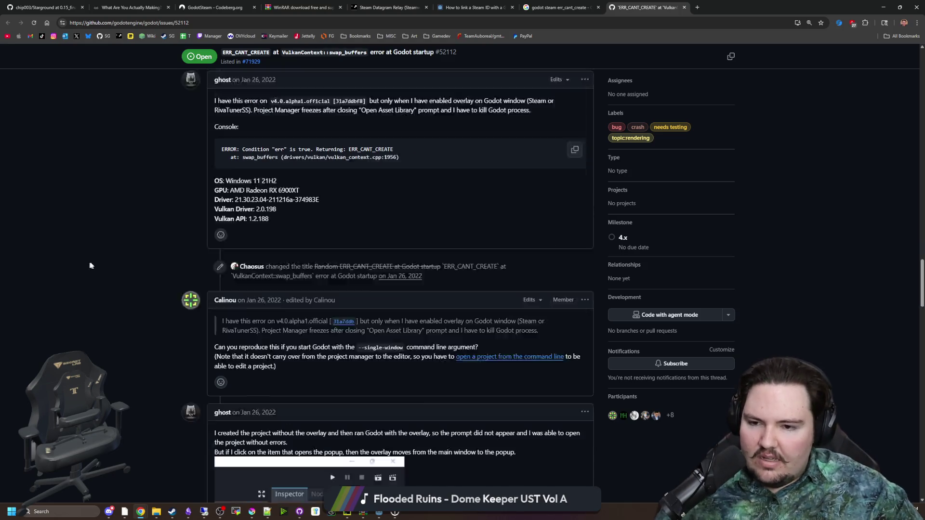
scroll(174, 276, up, 9)
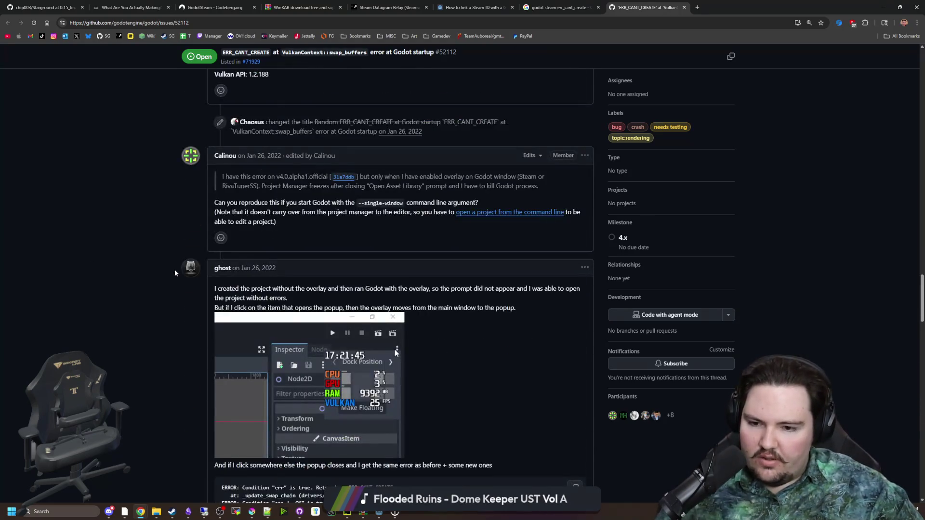
scroll(174, 270, down, 6)
scroll(170, 267, down, 6)
scroll(171, 268, down, 18)
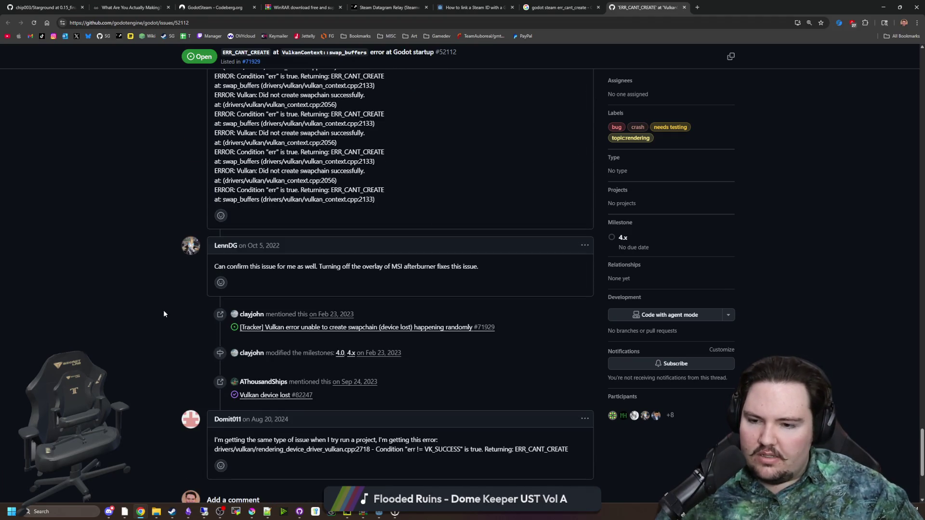
scroll(159, 310, down, 3)
scroll(157, 307, up, 7)
scroll(149, 311, up, 15)
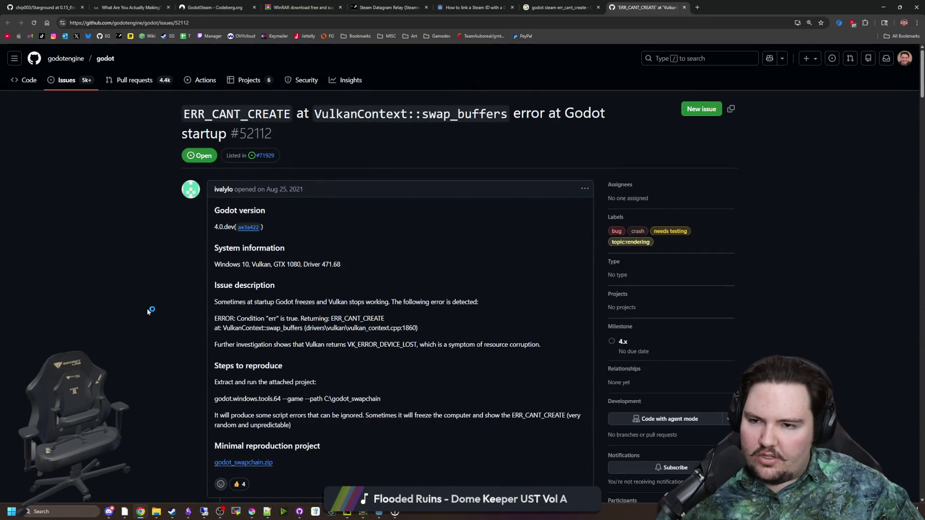
Step: View the godotengine/godot repository's Code page, then return to the Godot editor
click(30, 85)
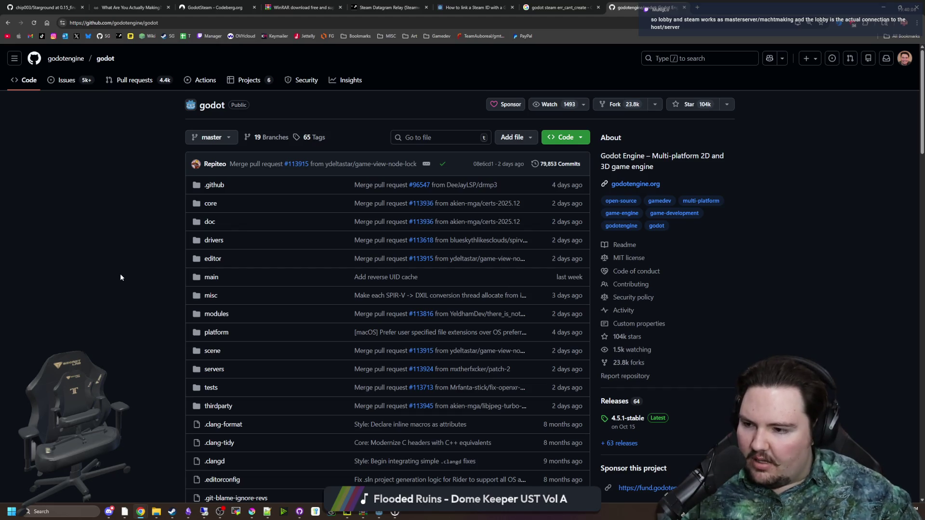
key(alt+Tab)
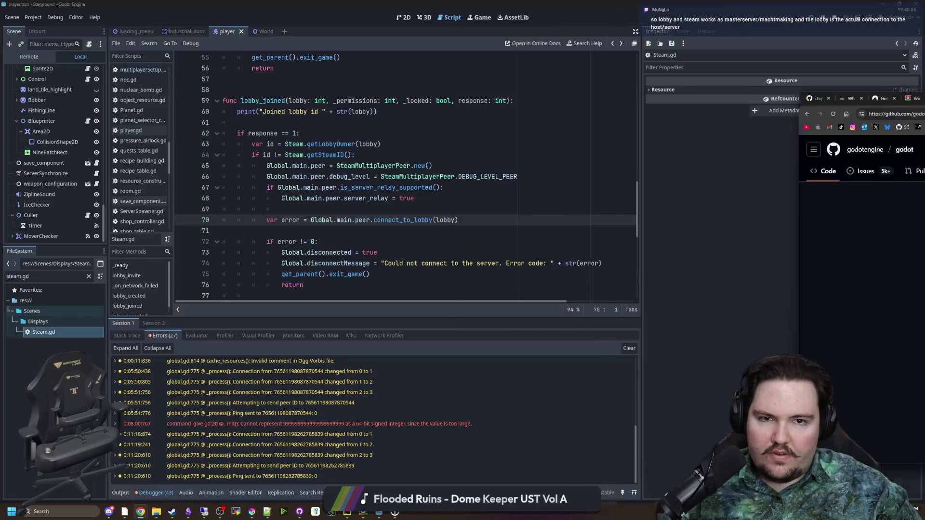
click(305, 245)
key(Up)
scroll(328, 236, up, 10)
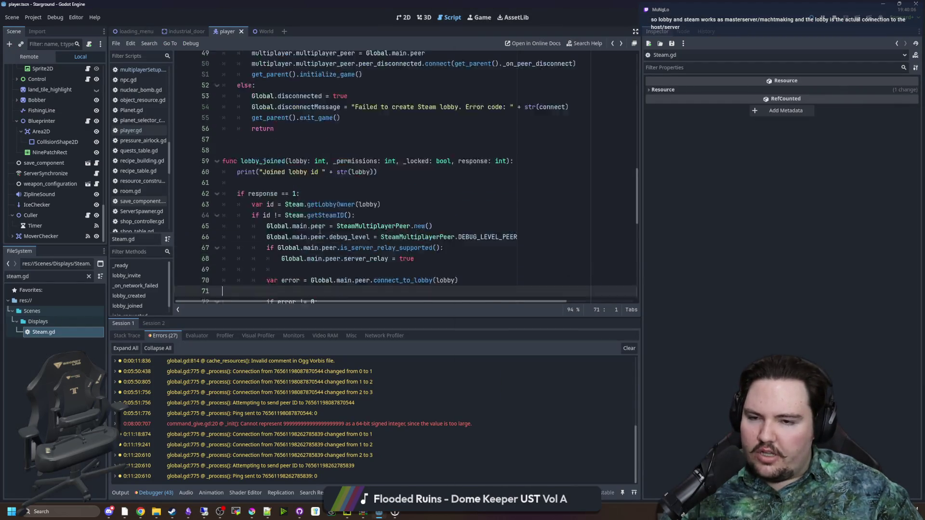
scroll(341, 227, up, 7)
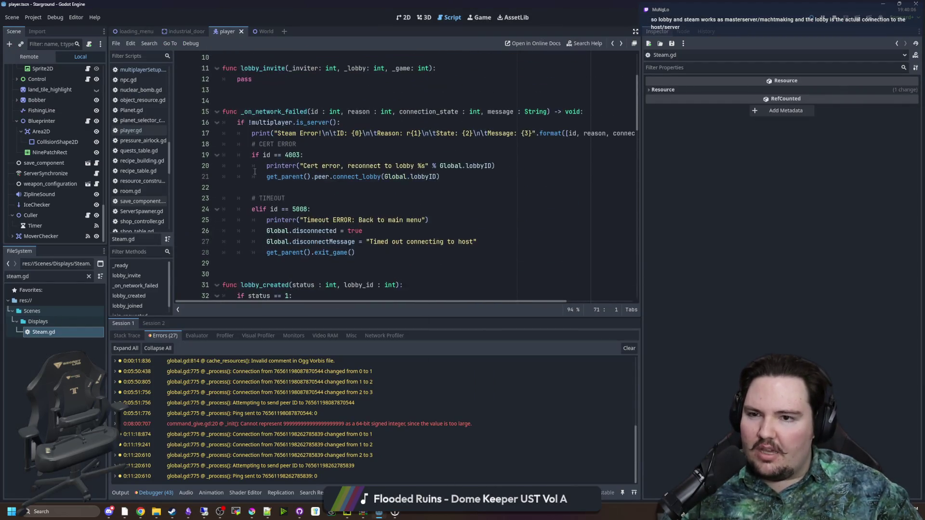
scroll(254, 172, down, 8)
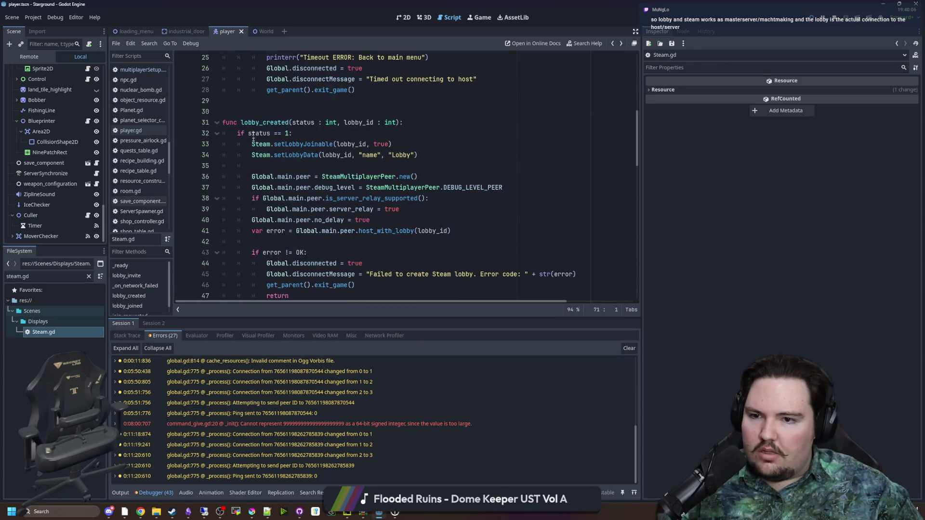
click(307, 253)
drag(258, 145, 393, 144)
click(393, 145)
scroll(389, 164, down, 2)
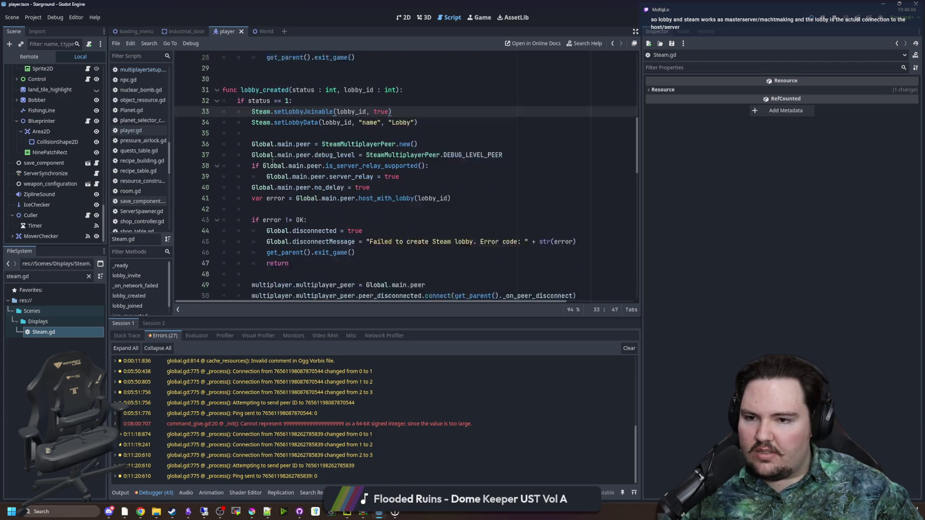
scroll(320, 144, up, 1)
scroll(320, 144, up, 1)
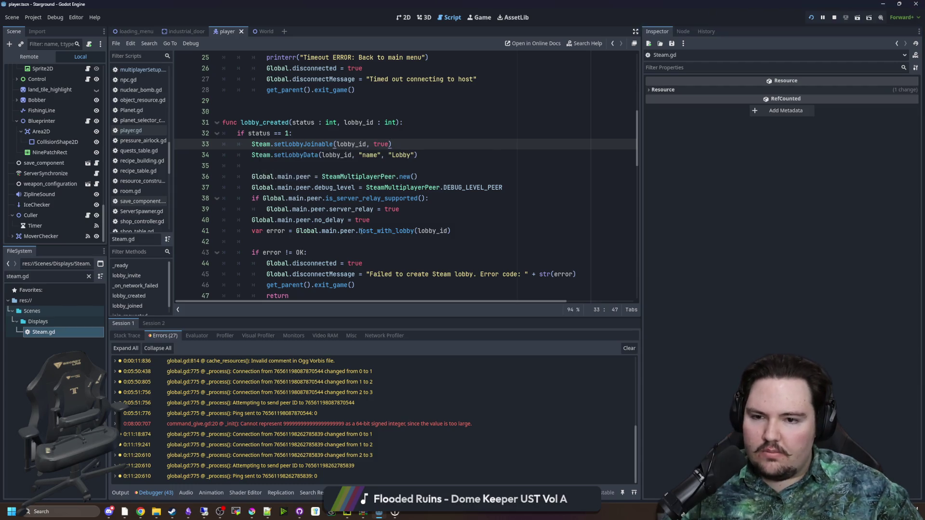
mouse_move(356, 232)
mouse_down()
mouse_move(451, 232)
mouse_move(359, 232)
mouse_up()
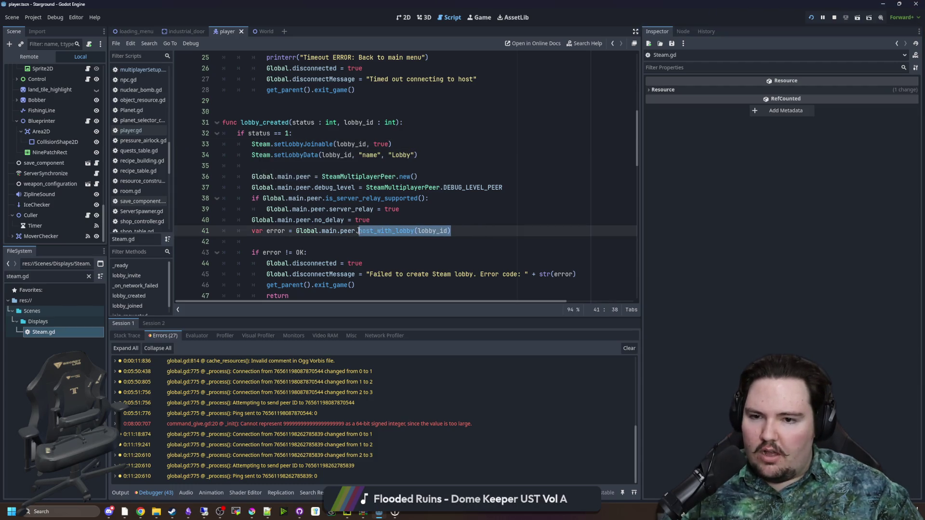
click(381, 220)
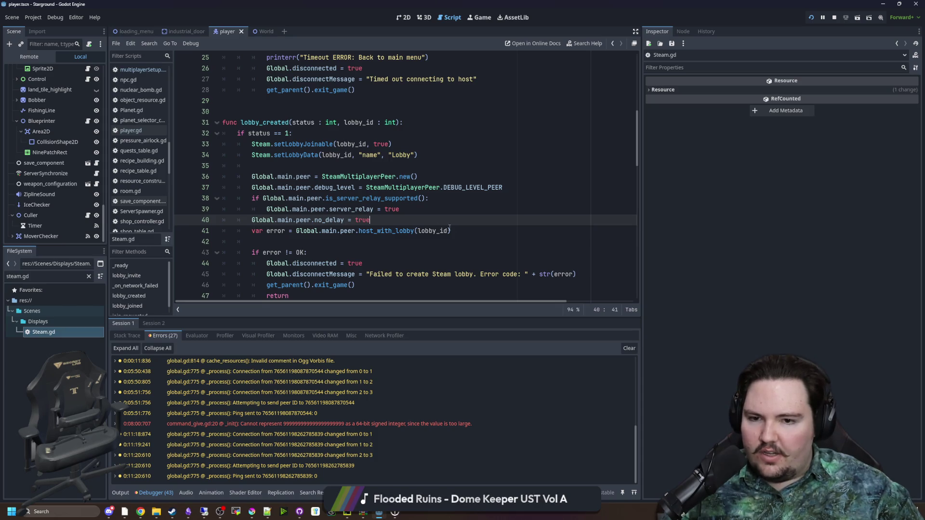
drag(451, 231, 292, 231)
scroll(302, 232, down, 9)
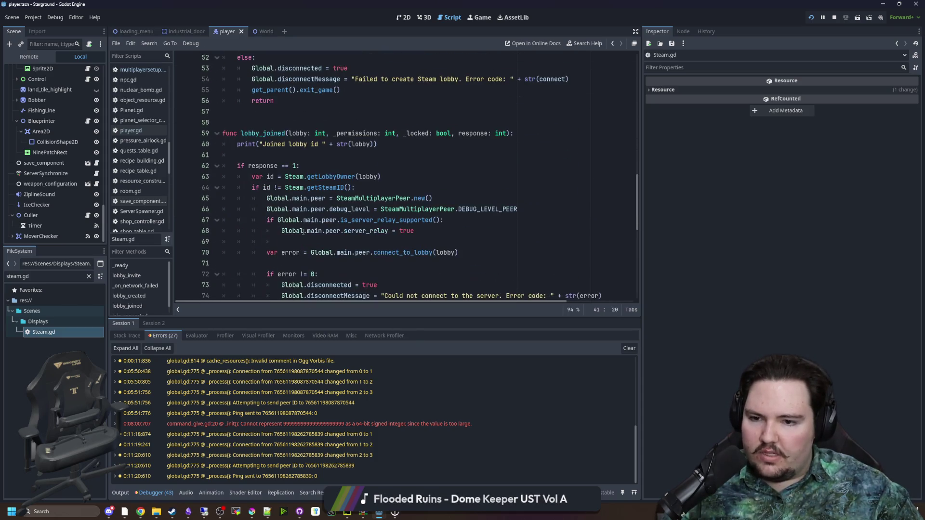
scroll(303, 232, down, 1)
drag(459, 220, 311, 220)
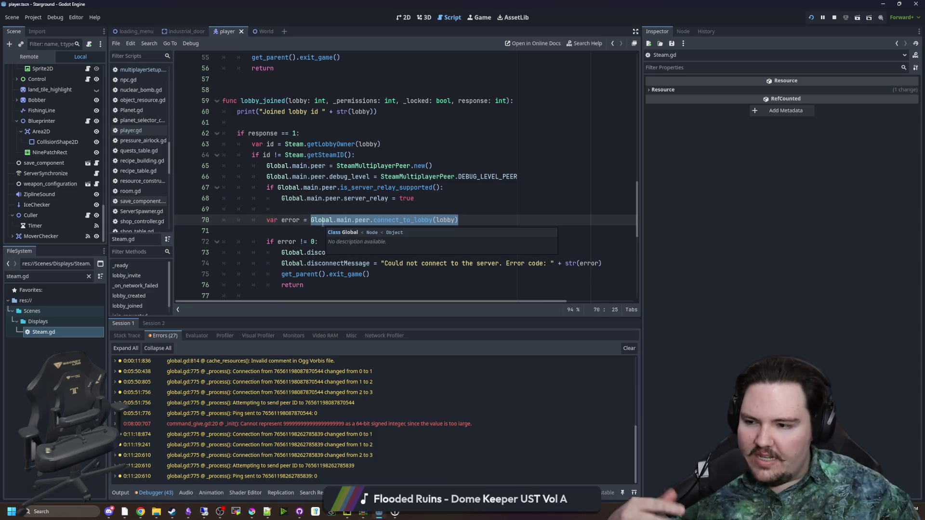
click(362, 213)
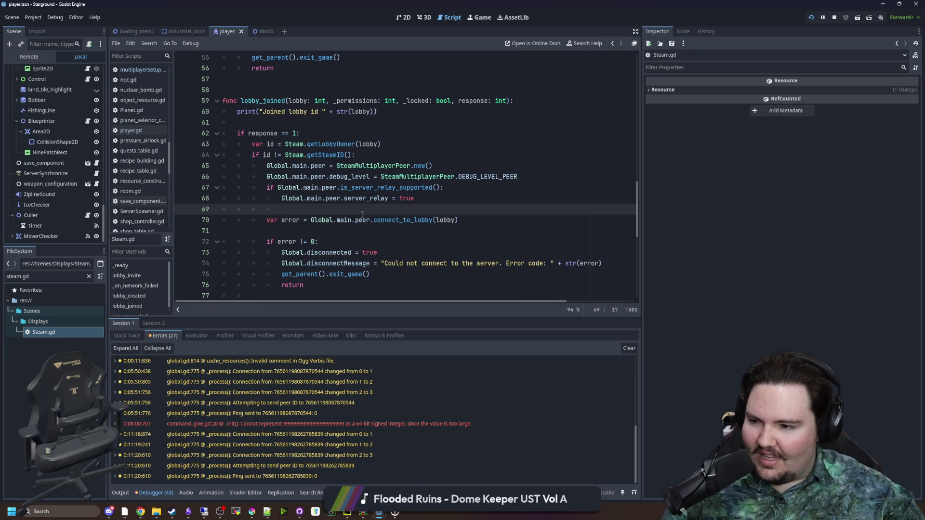
click(395, 229)
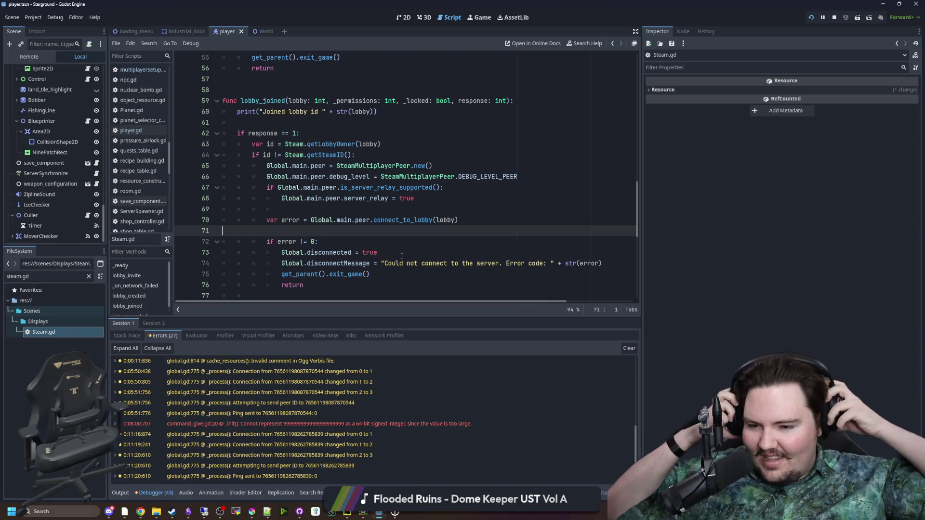
click(385, 244)
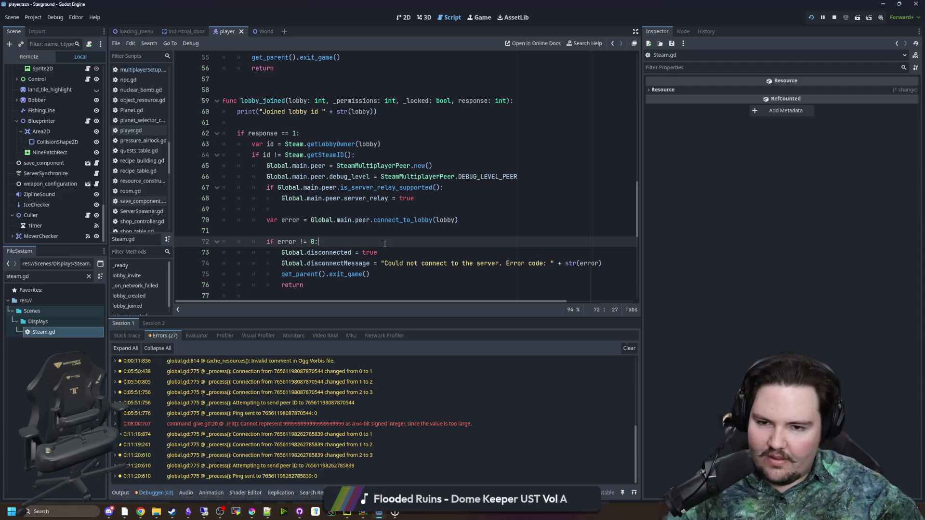
click(409, 231)
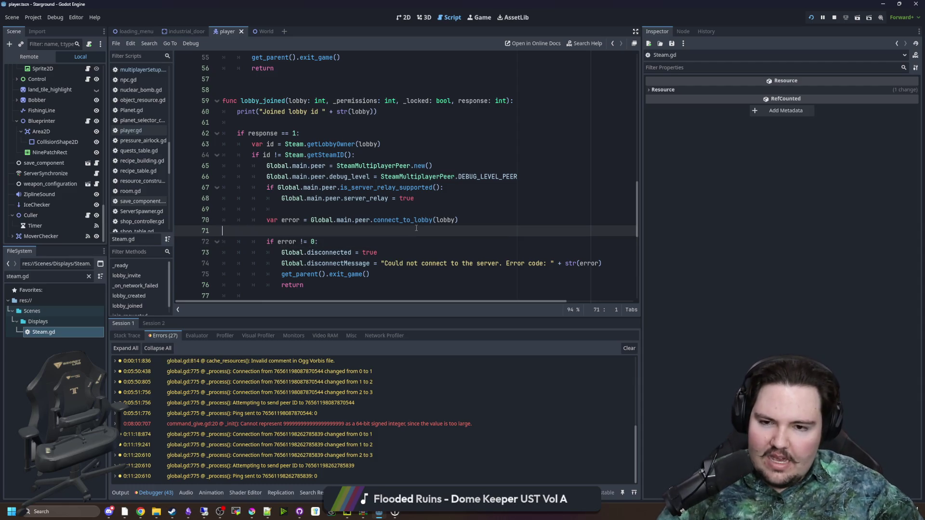
drag(458, 220, 311, 220)
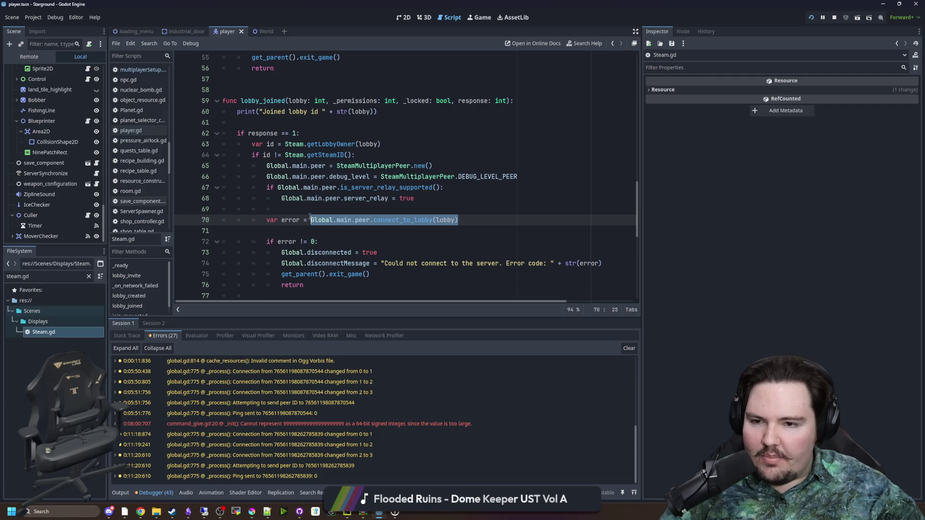
key(Up)
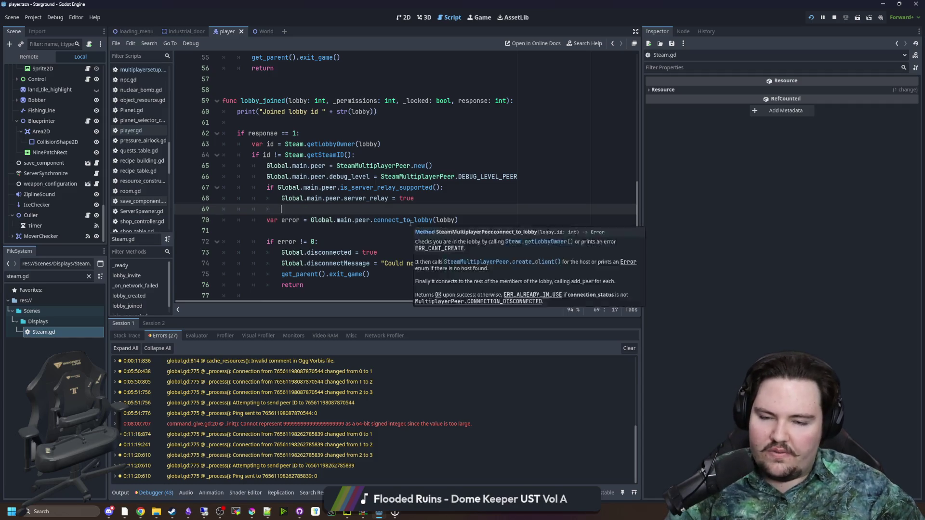
ctrl+click(408, 221)
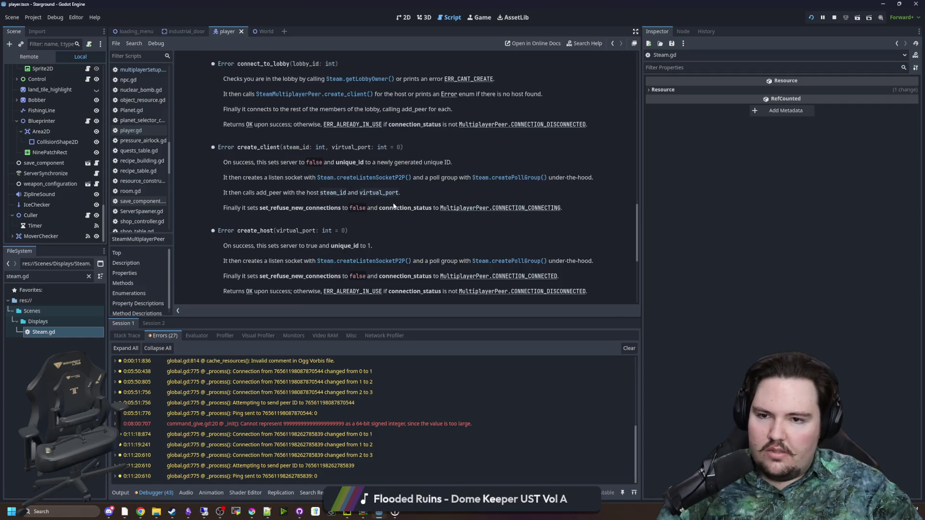
scroll(371, 183, up, 2)
drag(237, 125, 292, 125)
click(289, 127)
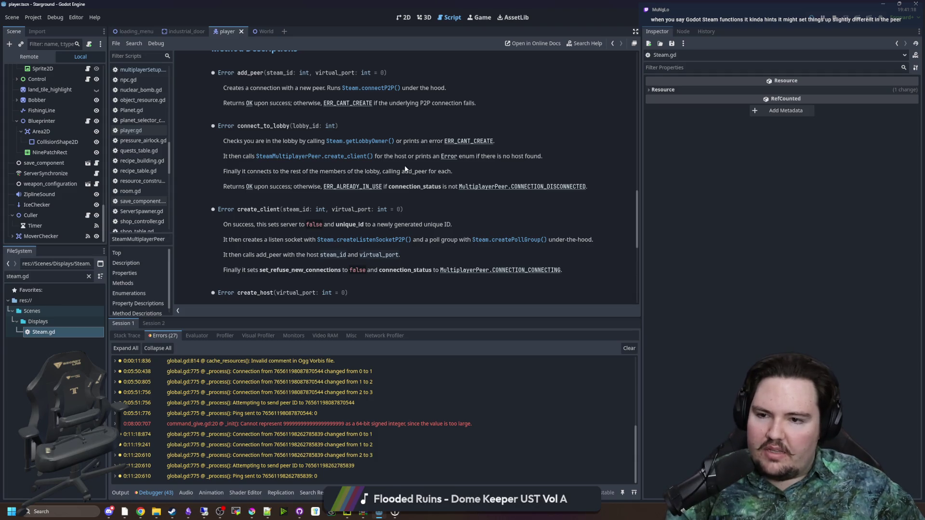
key(alt+Left)
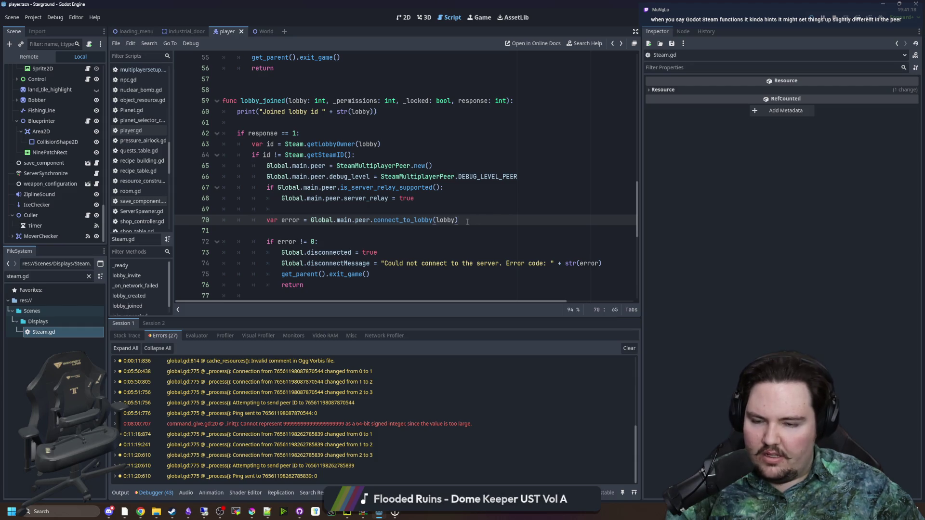
Step: Review the connect_to_lobby code, check the running game, then inspect Steam.gd's debug_level line 66
drag(467, 222, 310, 220)
click(304, 231)
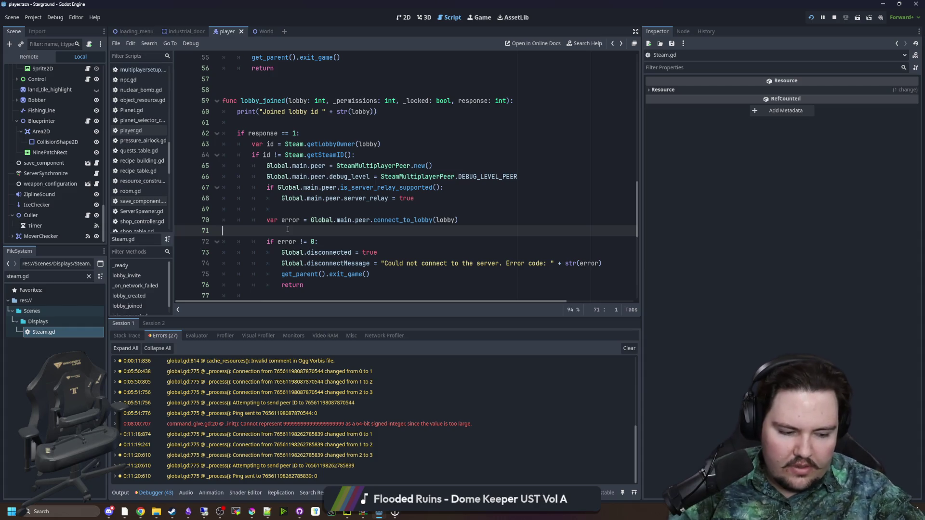
click(479, 17)
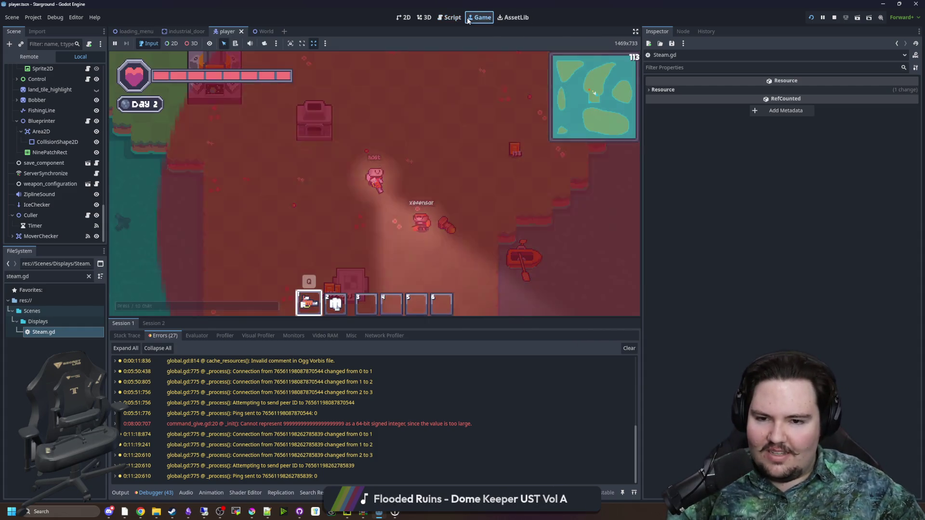
scroll(451, 179, down, 3)
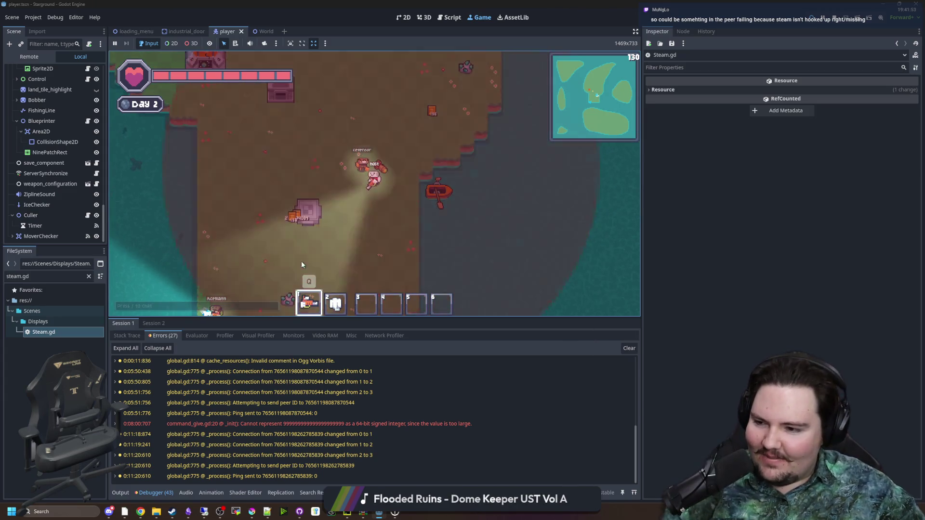
double_click(72, 331)
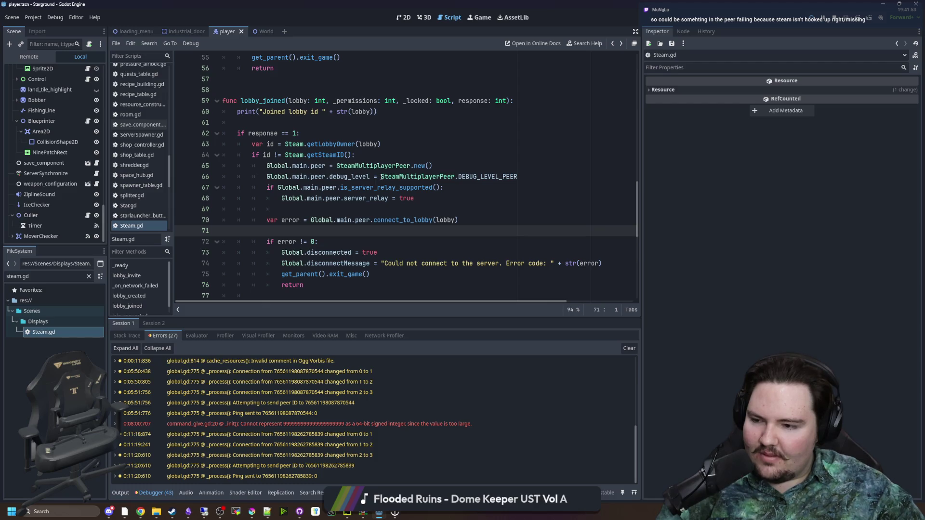
click(380, 176)
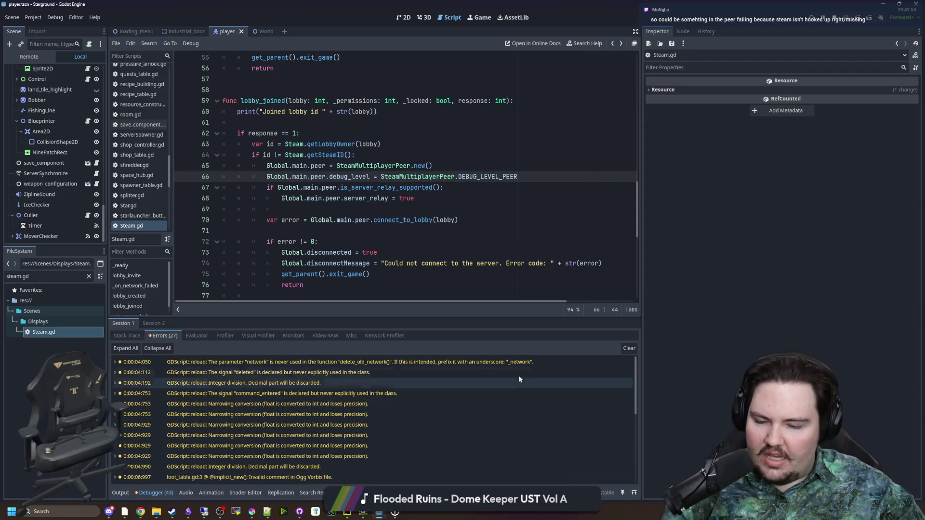
Step: Show the Output log and select the Steam initialization lines reporting status 0
scroll(204, 443, up, 5)
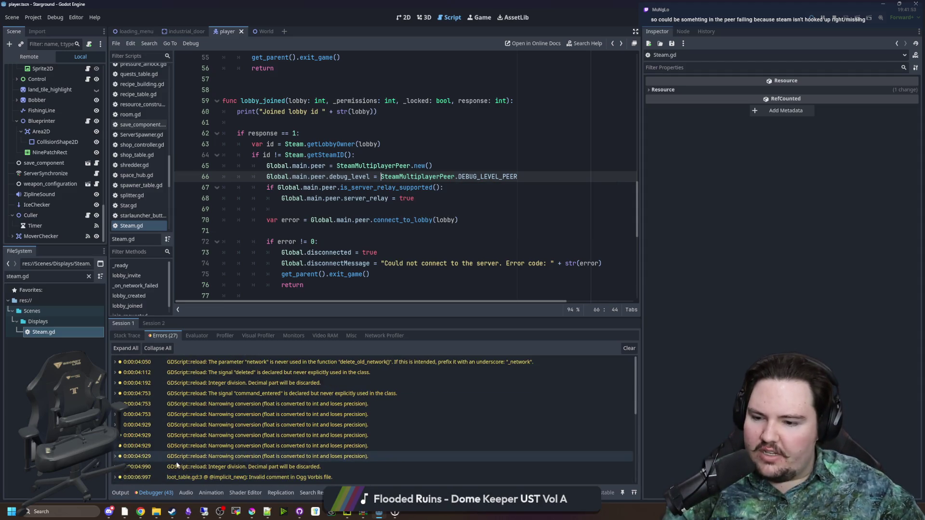
click(120, 493)
scroll(383, 401, up, 10)
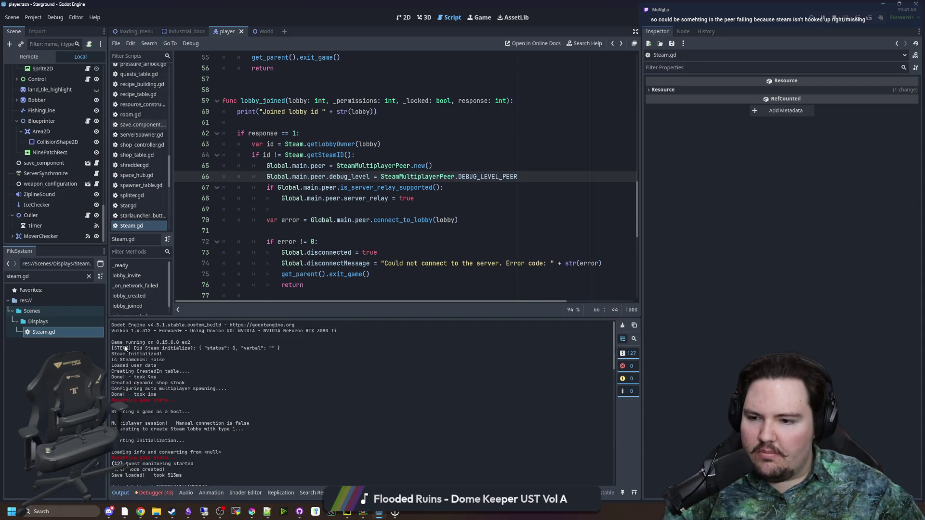
drag(124, 348, 269, 359)
click(256, 351)
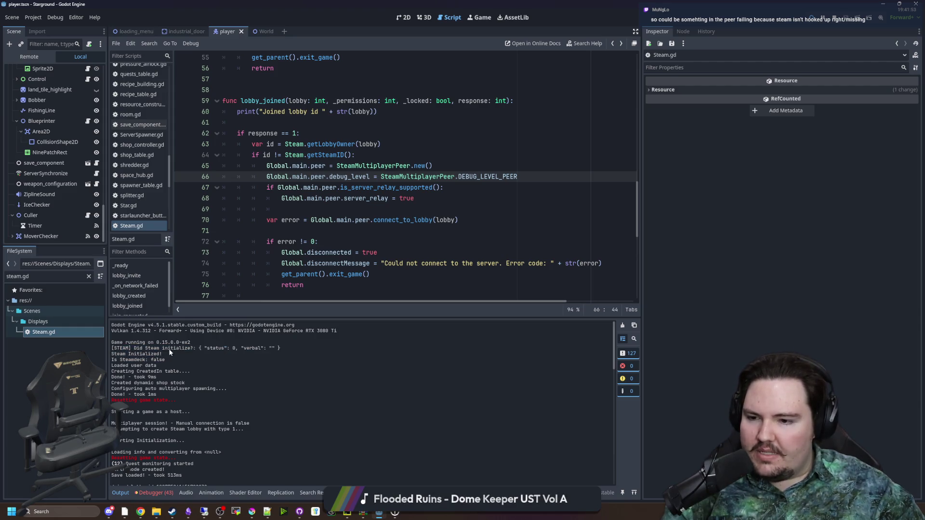
mouse_move(112, 348)
mouse_down()
mouse_move(183, 343)
mouse_move(162, 358)
mouse_move(169, 354)
mouse_move(115, 349)
mouse_up()
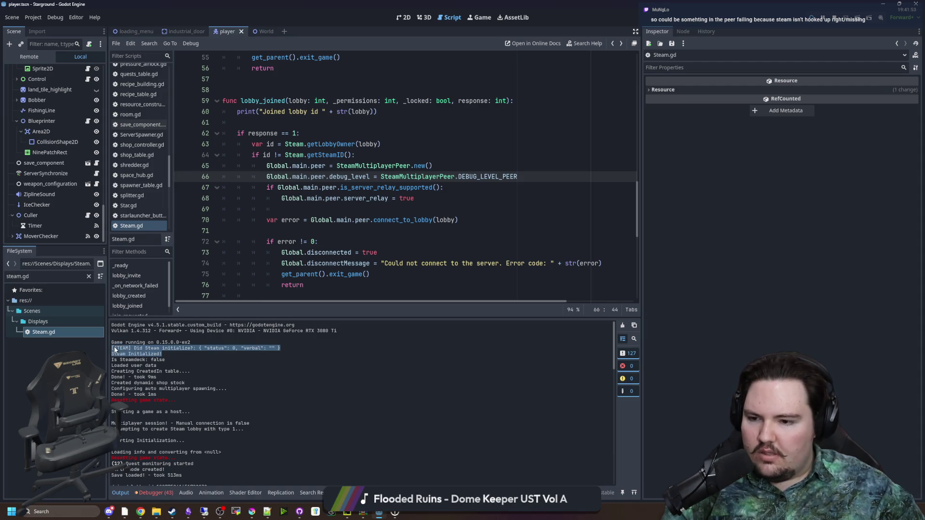
click(115, 348)
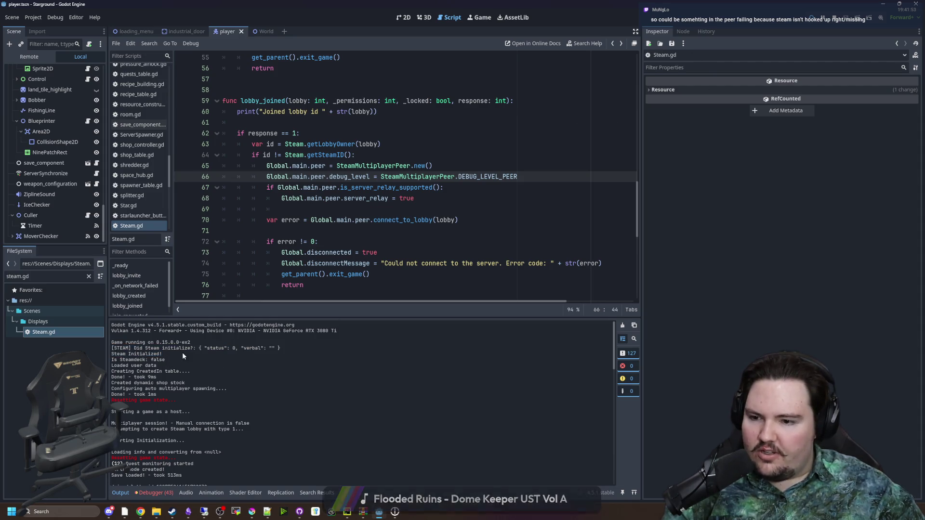
mouse_move(183, 355)
mouse_down()
mouse_move(112, 356)
mouse_move(112, 347)
mouse_up()
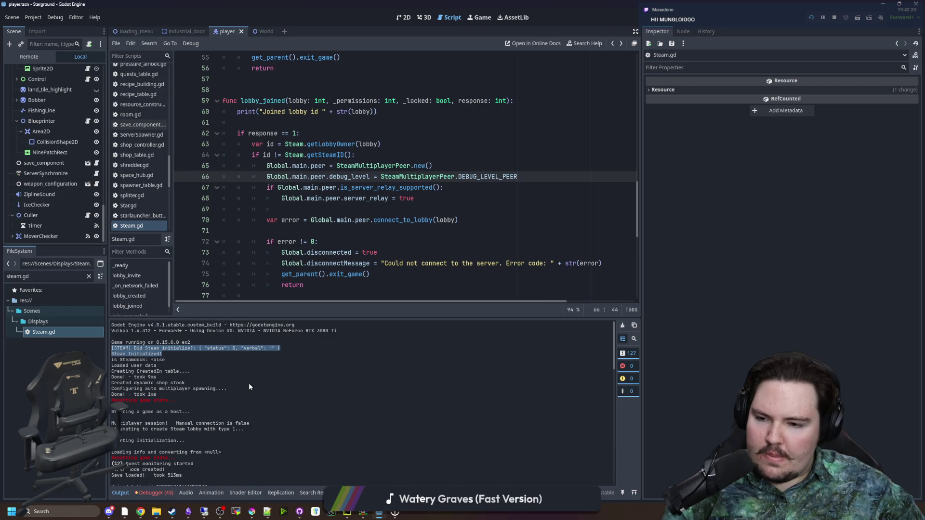
scroll(248, 383, down, 15)
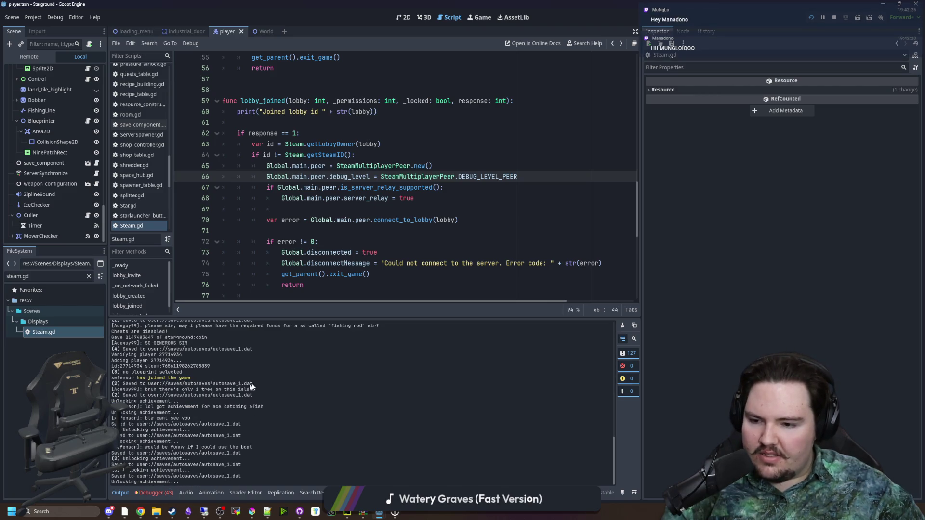
Step: Check the running game view, then return to blank line 69 in Steam.gd
click(436, 243)
click(432, 212)
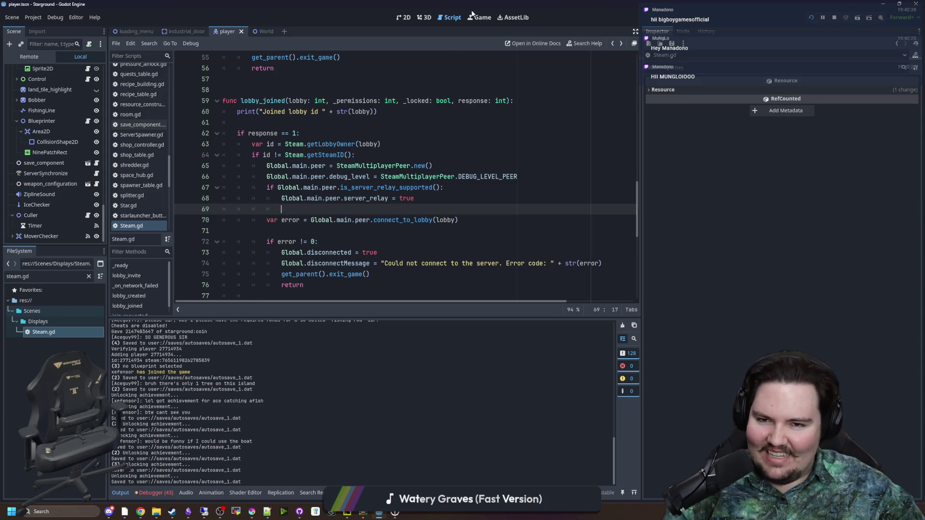
mouse_move(379, 513)
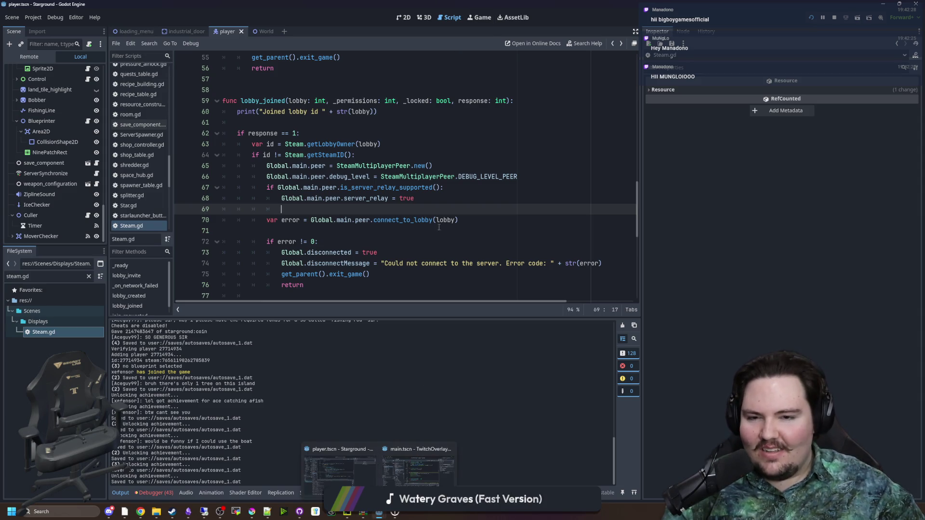
click(479, 17)
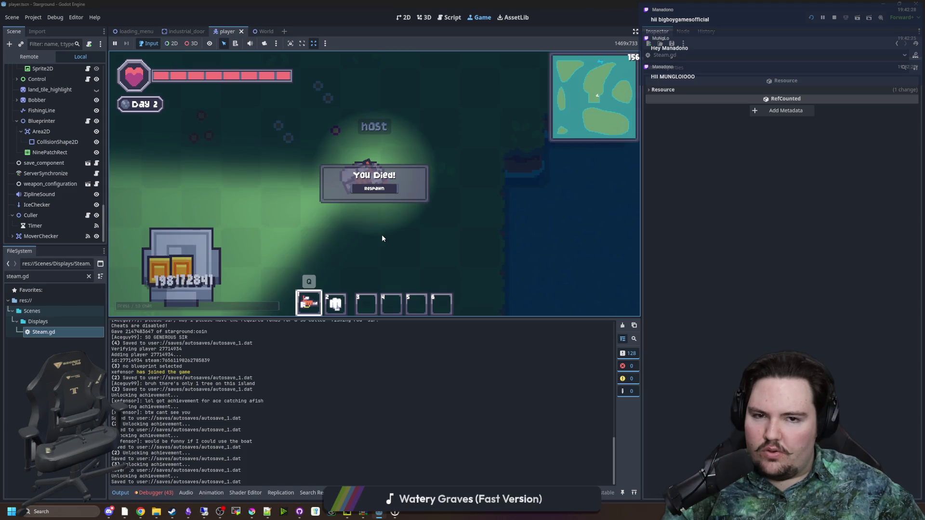
key(ctrl+F3)
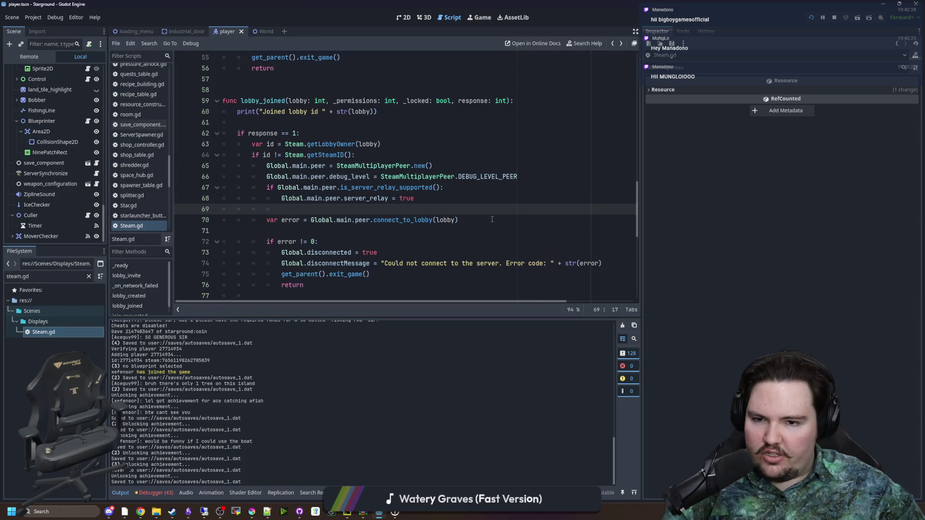
Step: Delete the stray tab indentation on blank line 69 of Steam.gd
click(492, 219)
key(shift+Home)
click(281, 209)
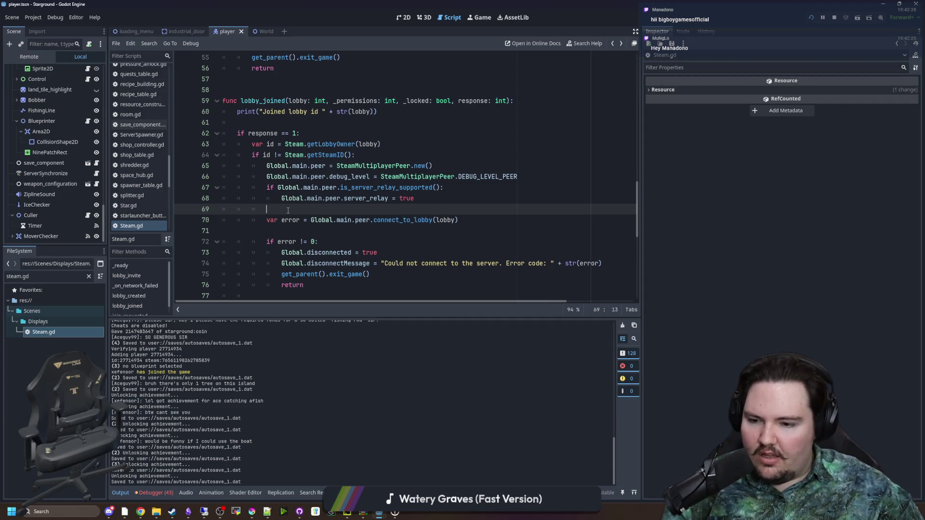
key(BackSpace)
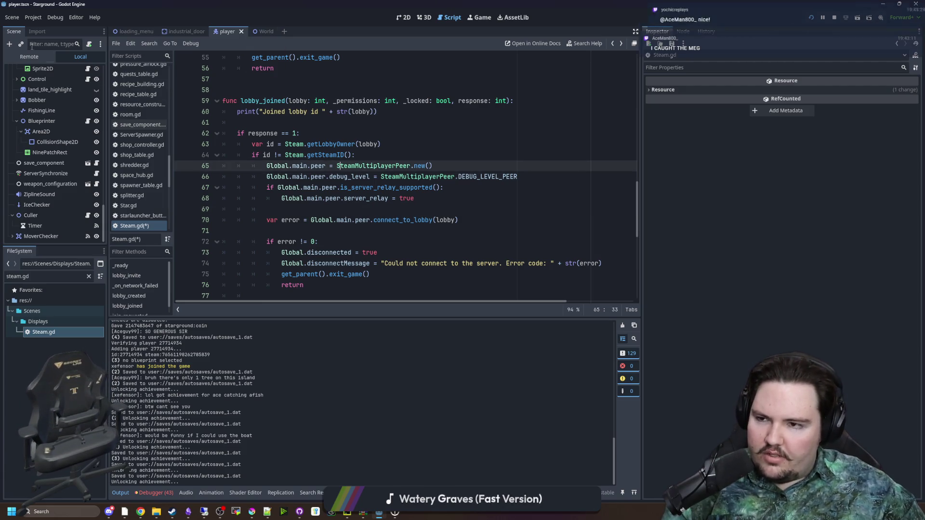
click(33, 17)
click(38, 25)
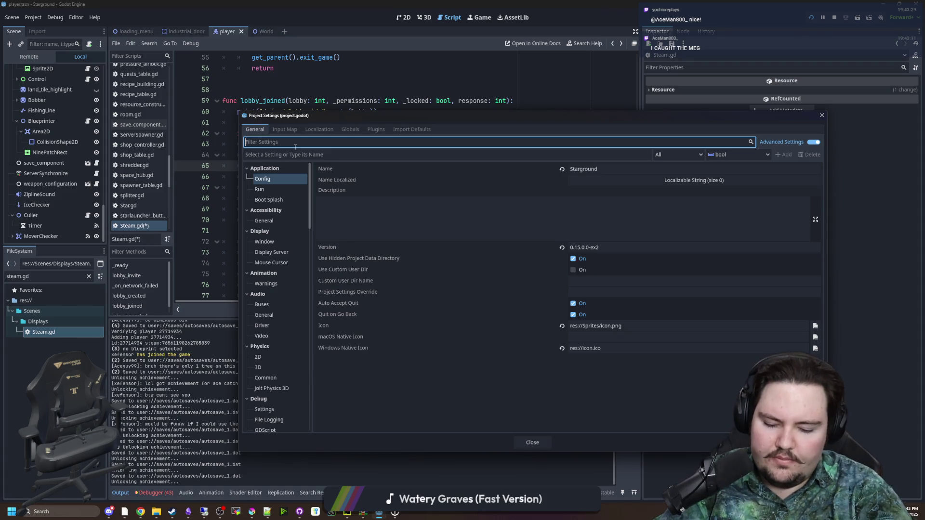
Step: Filter settings by 'verbose', enable Debug > Settings > Verbose stdout, and close Project Settings
text(verbo)
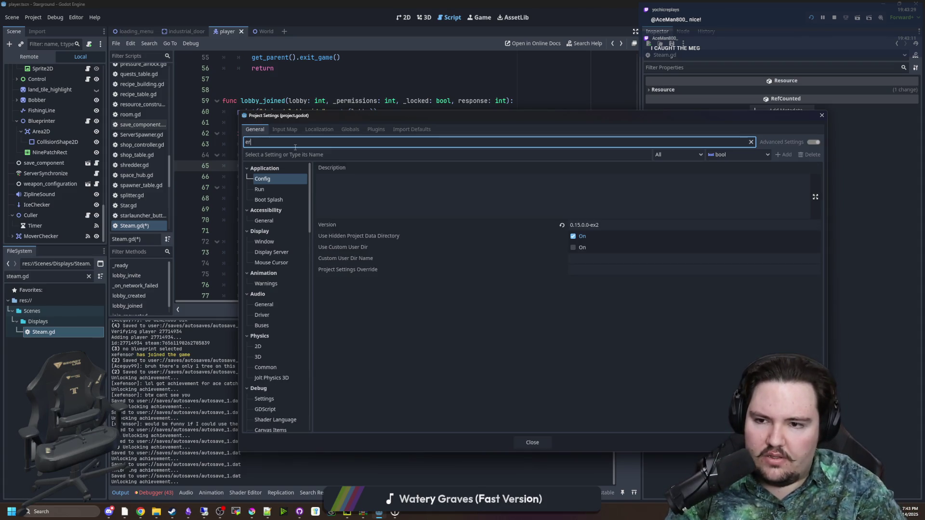
text(se)
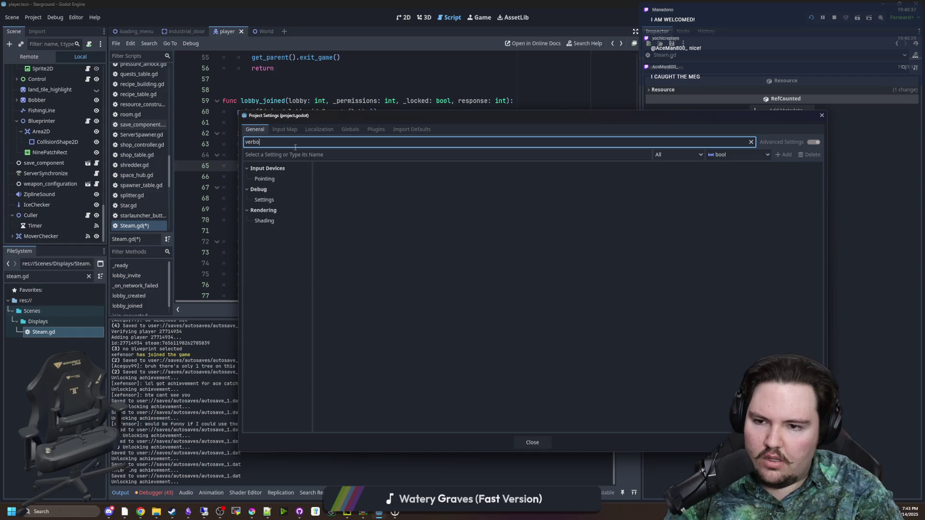
click(273, 180)
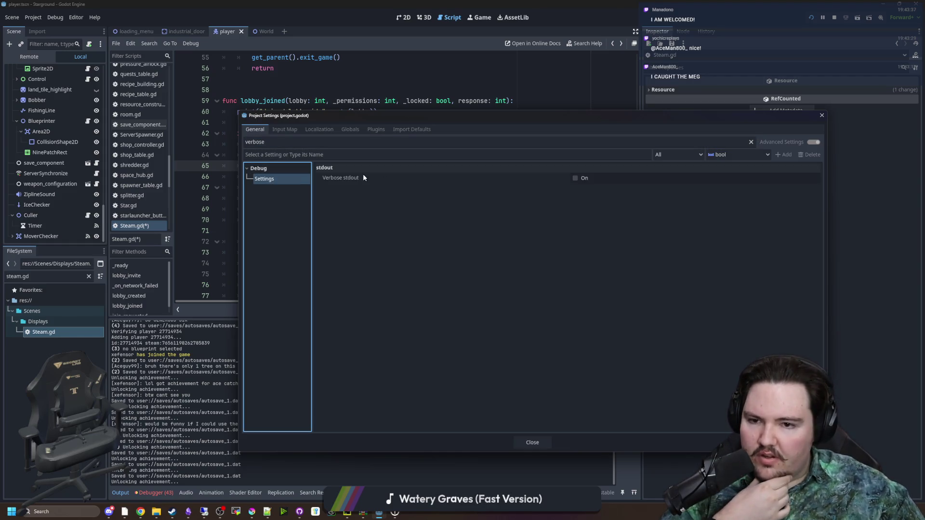
mouse_move(358, 173)
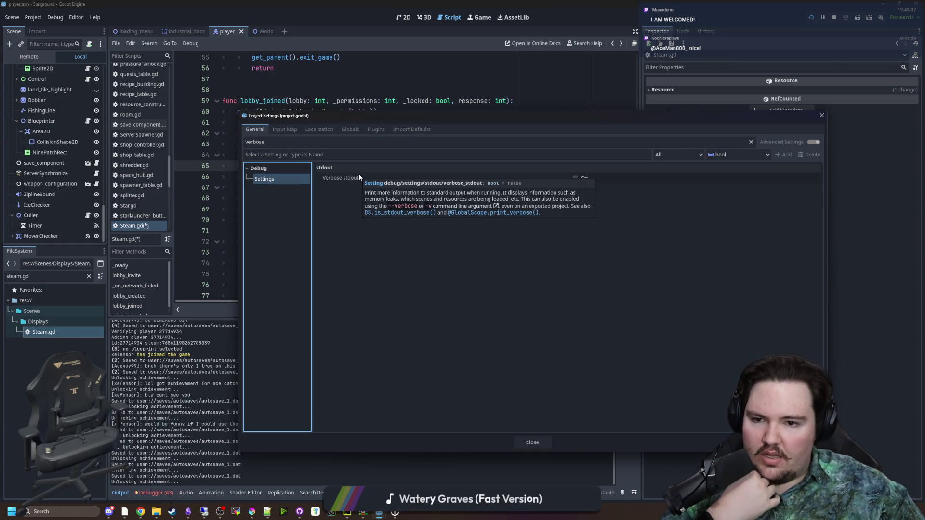
click(490, 262)
click(575, 178)
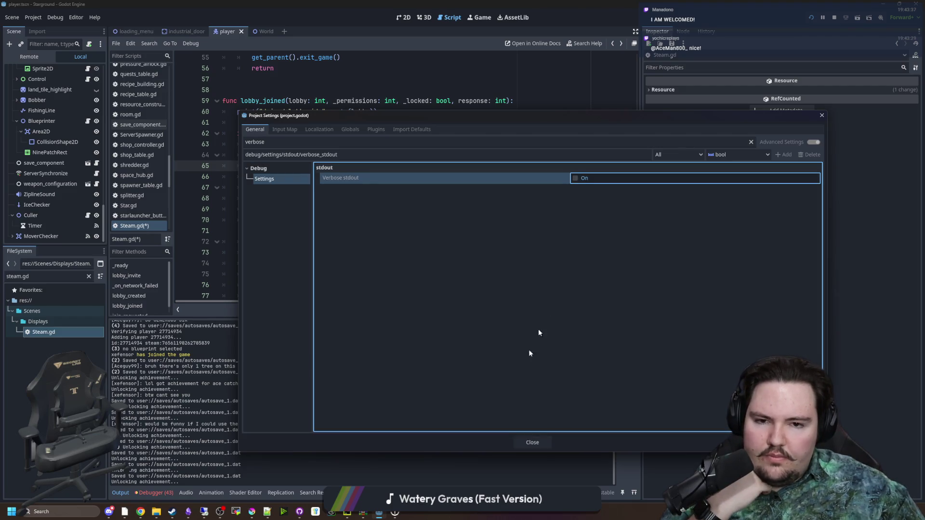
click(542, 443)
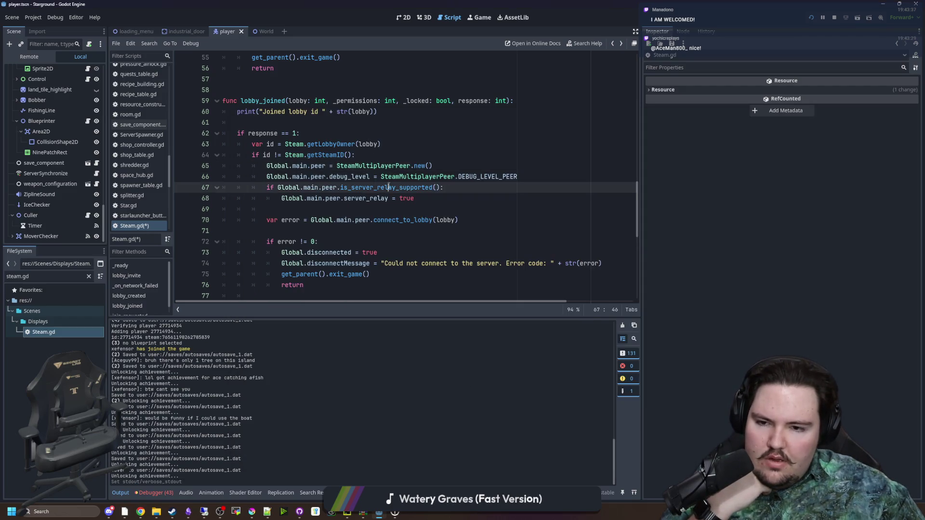
click(153, 493)
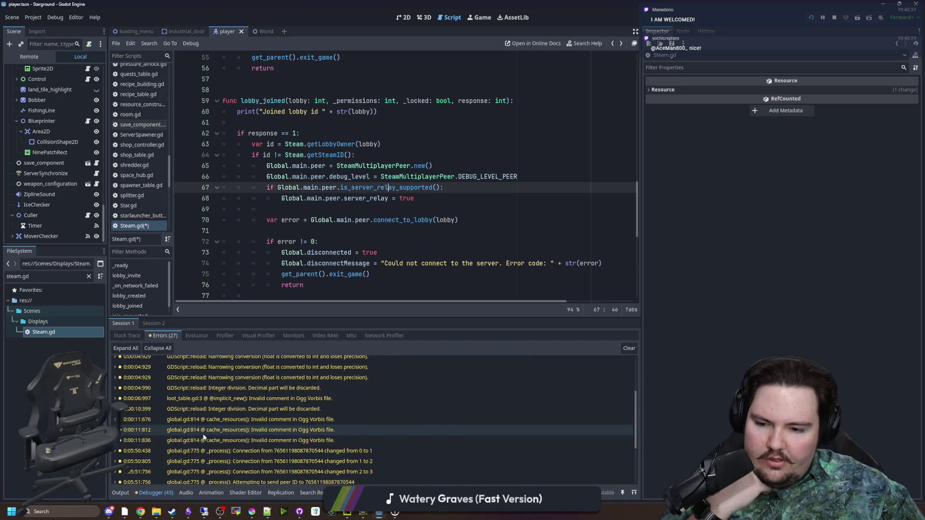
click(120, 492)
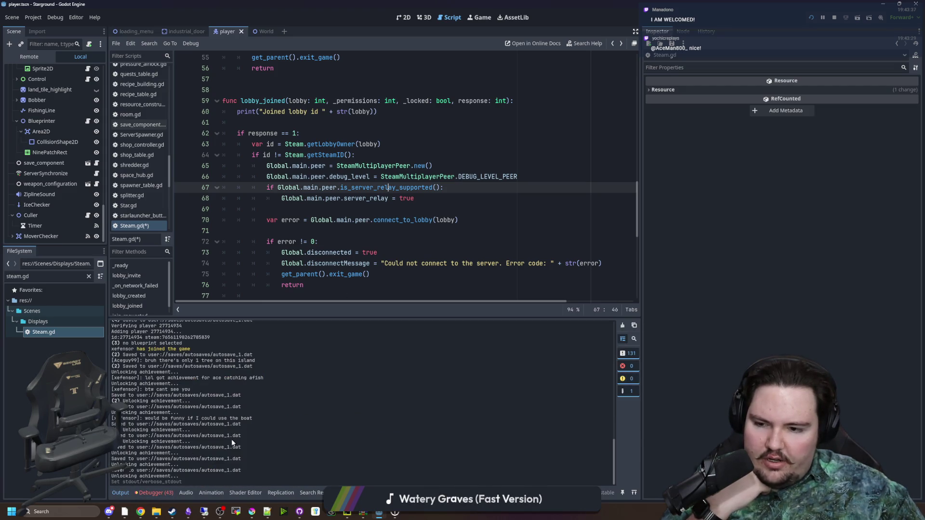
scroll(229, 440, up, 5)
scroll(227, 440, down, 5)
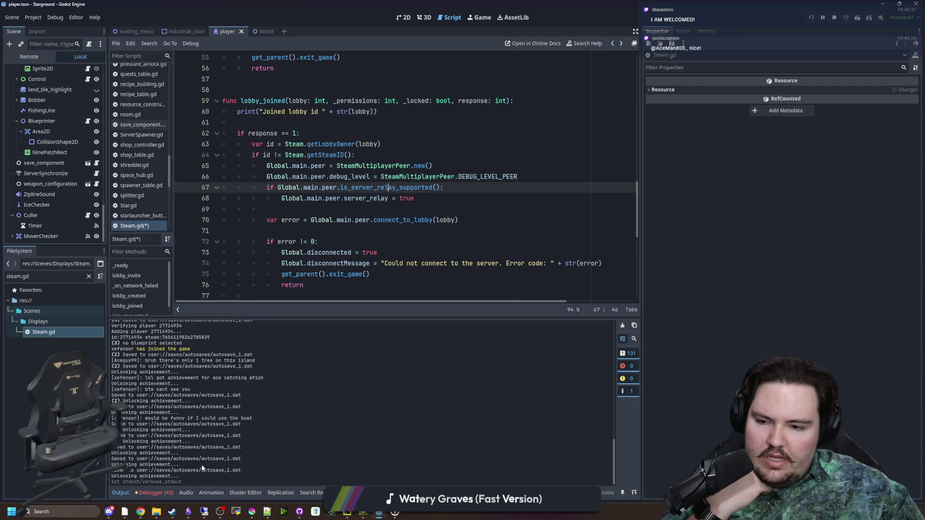
click(153, 492)
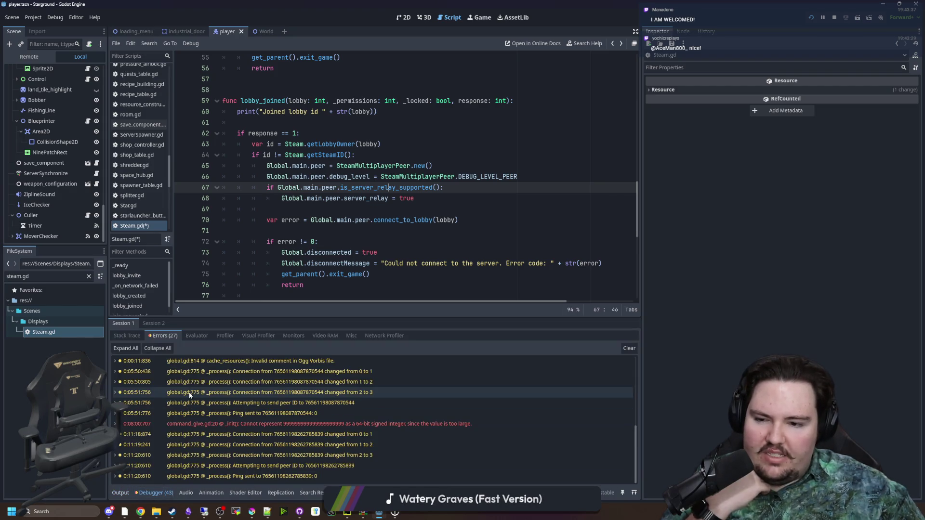
scroll(224, 426, up, 5)
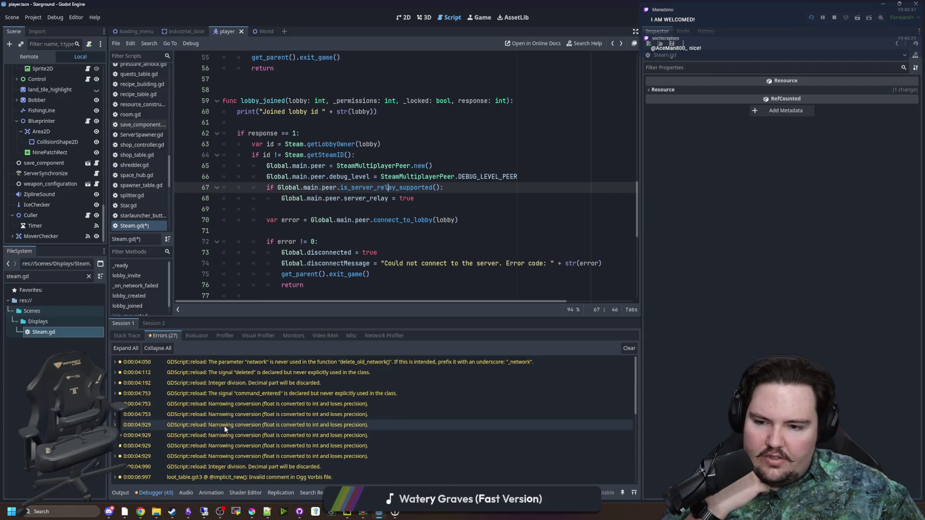
scroll(224, 429, down, 5)
scroll(224, 429, up, 5)
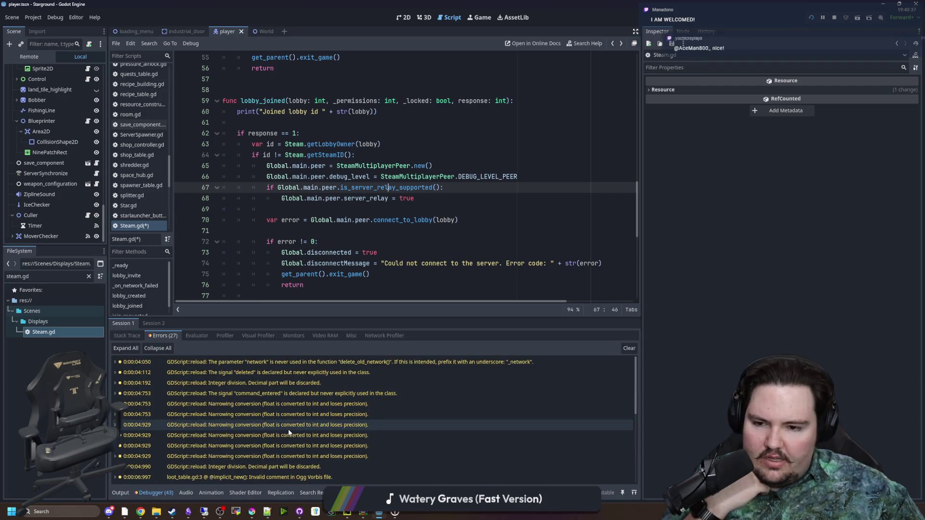
scroll(422, 361, down, 3)
scroll(441, 394, up, 3)
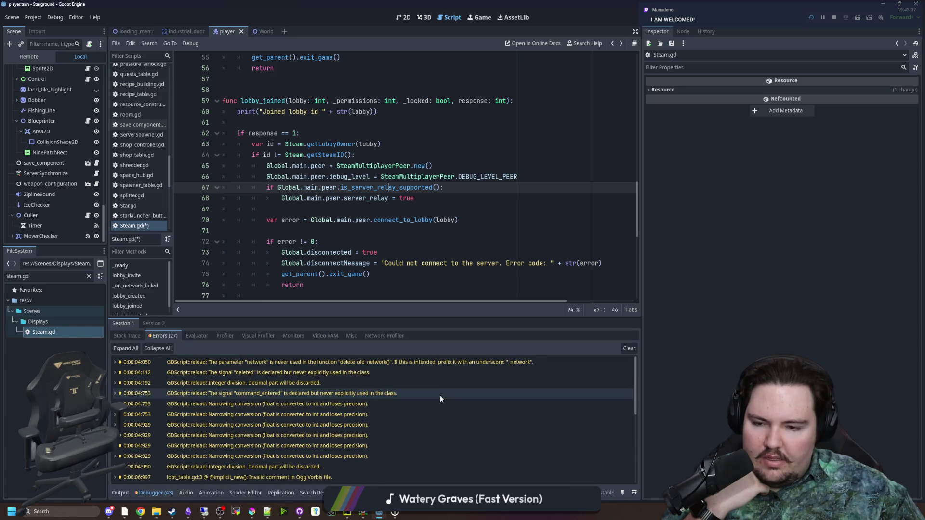
scroll(438, 386, down, 3)
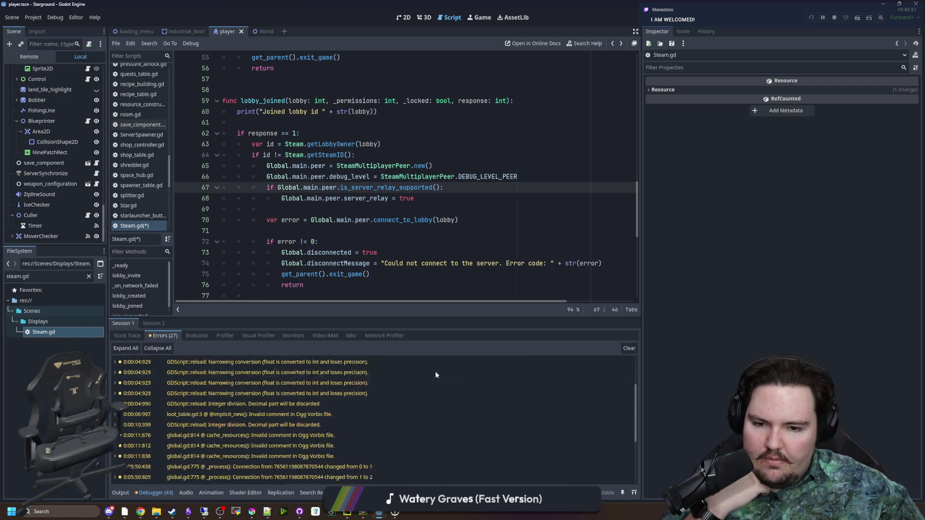
click(121, 492)
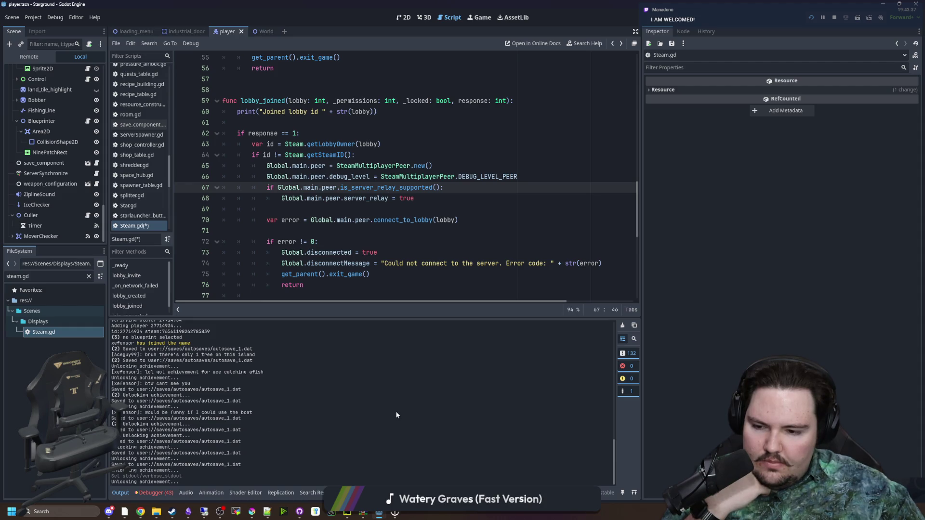
drag(386, 414, 253, 385)
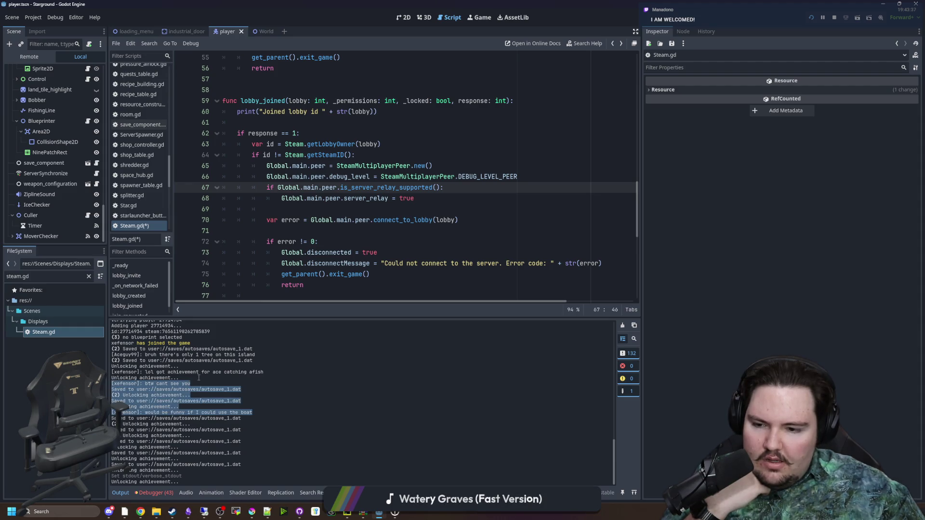
click(223, 455)
drag(186, 482, 157, 361)
click(158, 360)
mouse_move(180, 482)
mouse_down()
mouse_move(137, 322)
mouse_move(129, 342)
mouse_move(173, 477)
mouse_move(133, 402)
mouse_up()
click(132, 402)
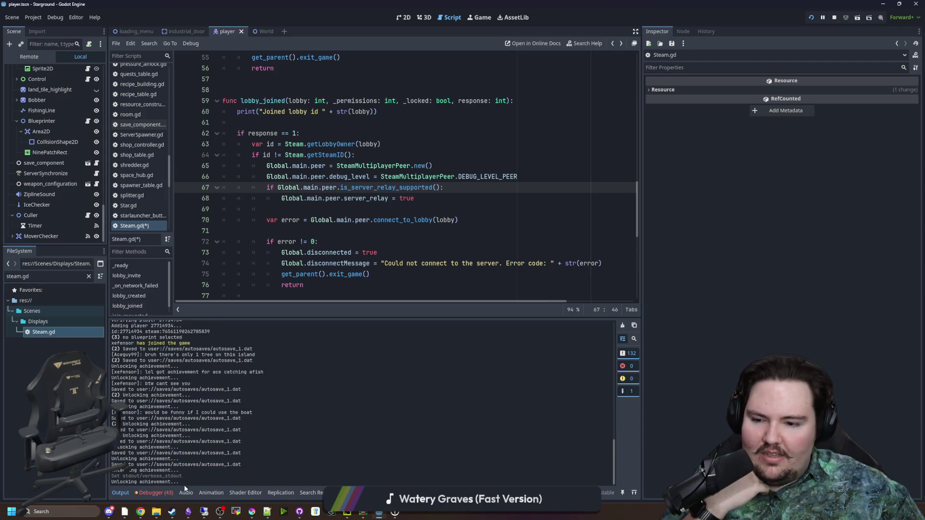
drag(184, 485, 115, 414)
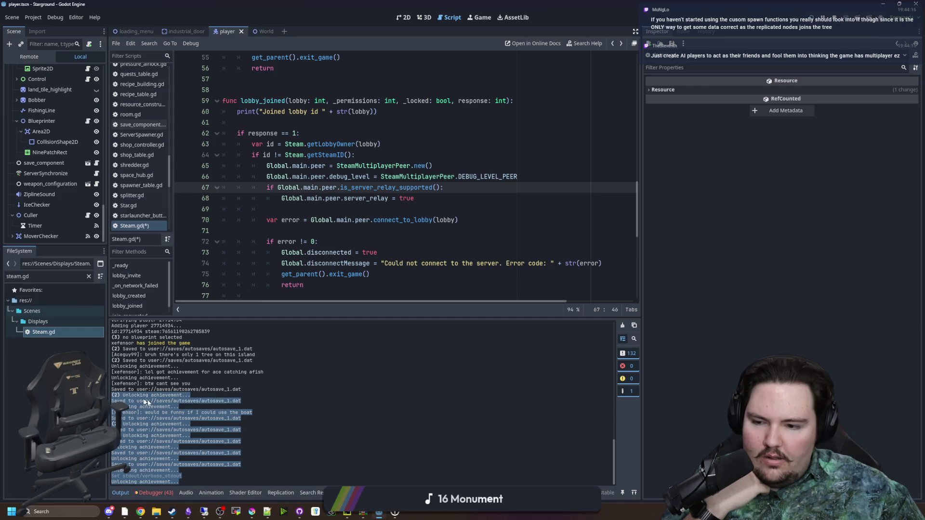
click(177, 411)
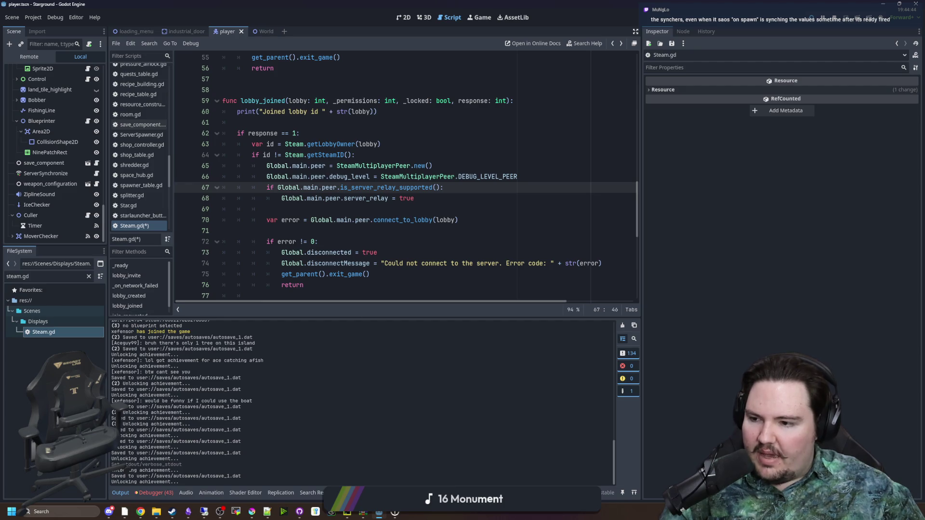
Step: Select the PlayerSynchronizer node to view its replicated properties
click(77, 347)
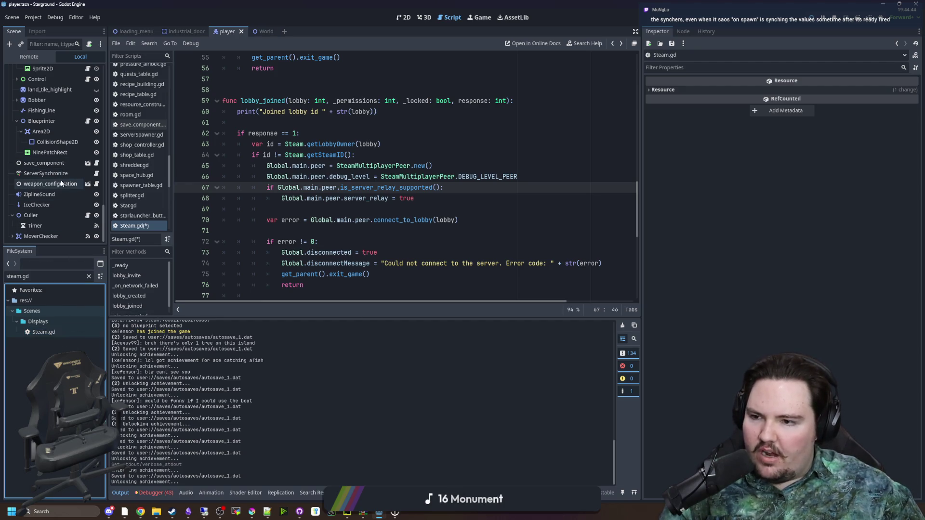
scroll(72, 213, up, 5)
scroll(71, 213, up, 10)
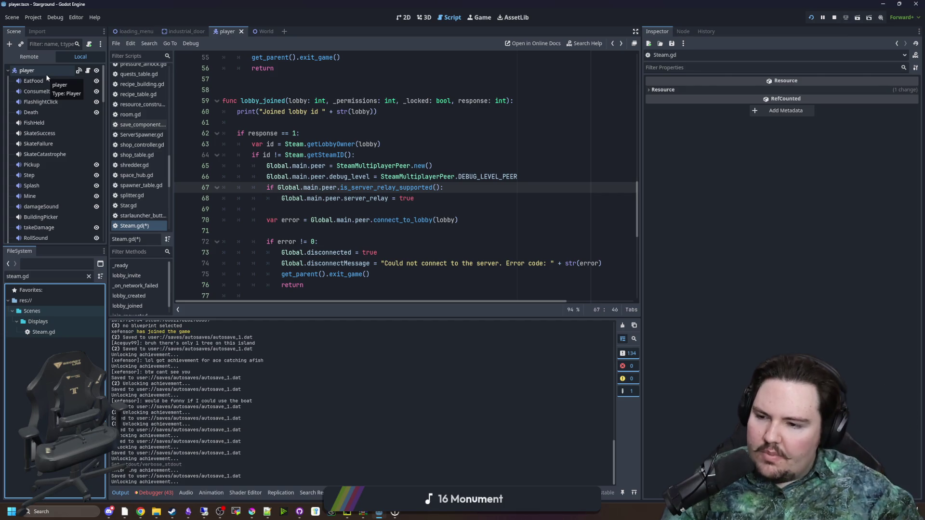
scroll(60, 169, down, 5)
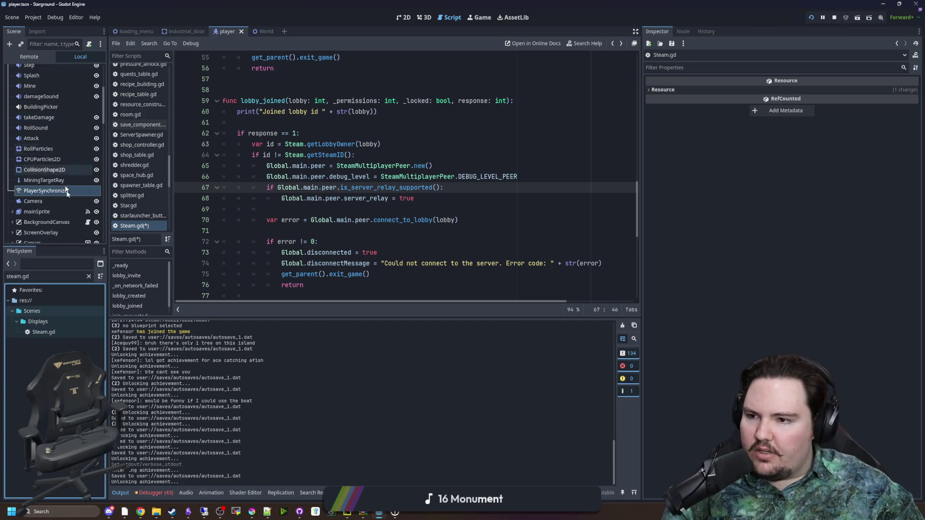
click(67, 191)
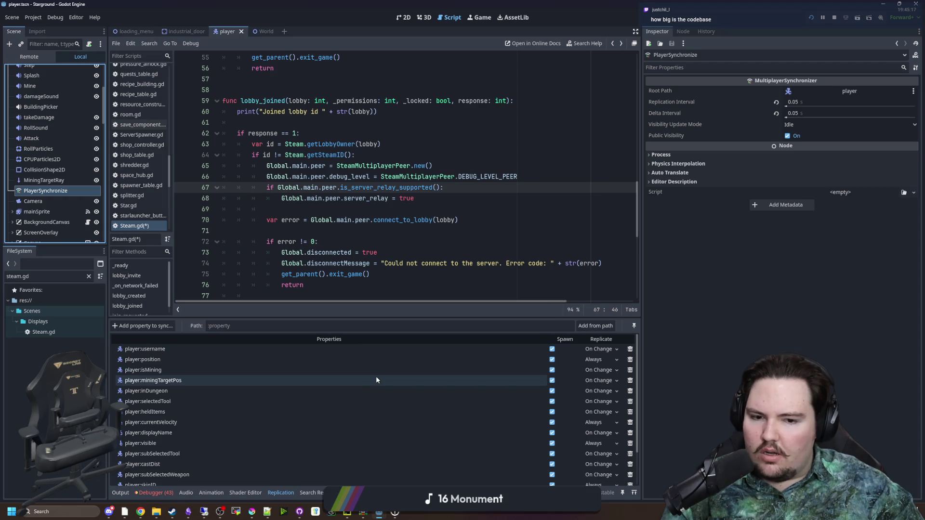
scroll(414, 407, up, 3)
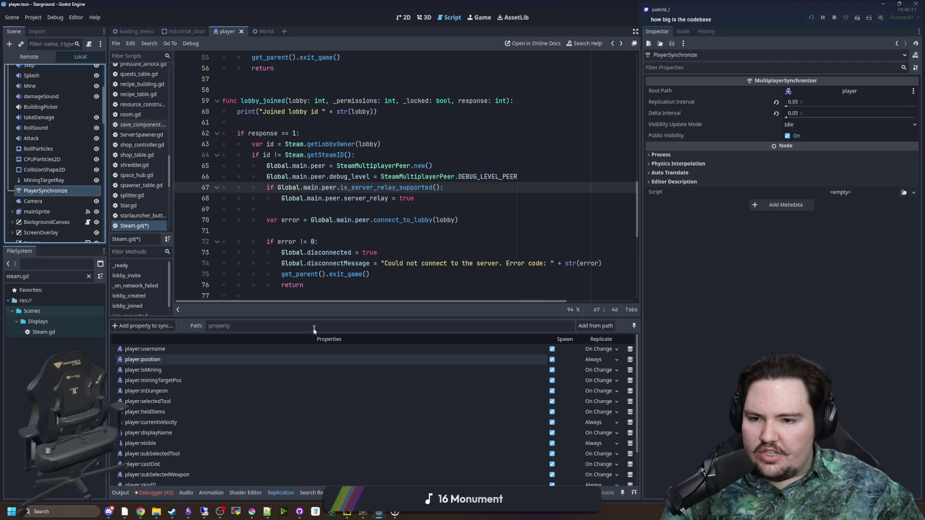
Step: Scroll through Steam.gd, placing the caret on blank line 69 and line 14
click(344, 231)
click(344, 208)
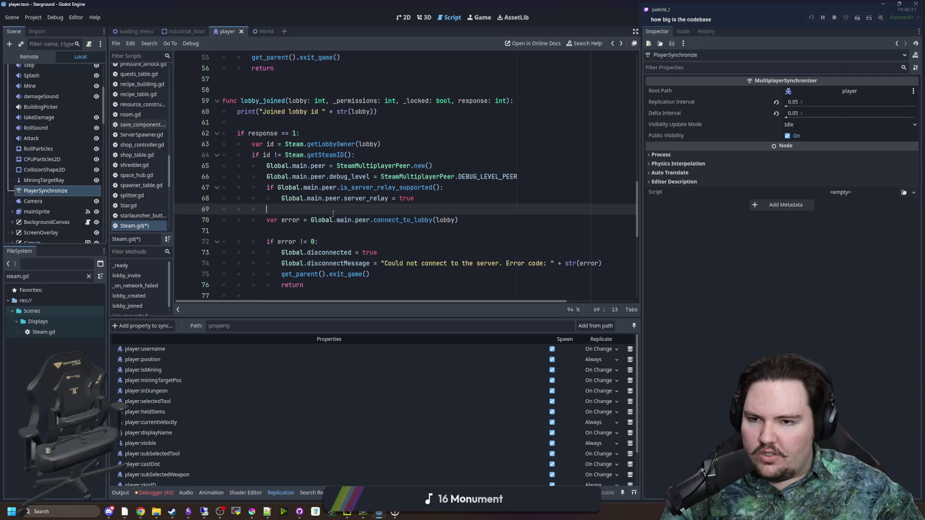
scroll(333, 213, up, 15)
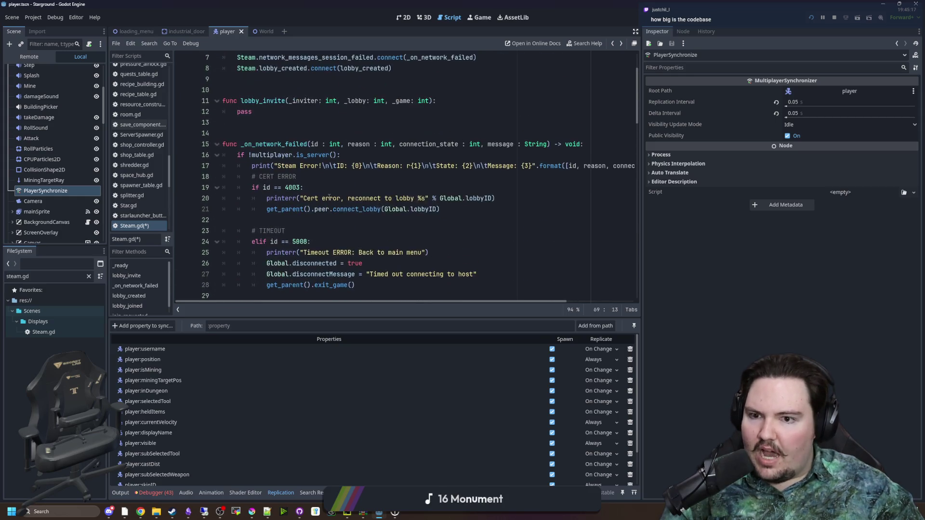
scroll(329, 197, up, 2)
click(329, 198)
scroll(330, 195, down, 8)
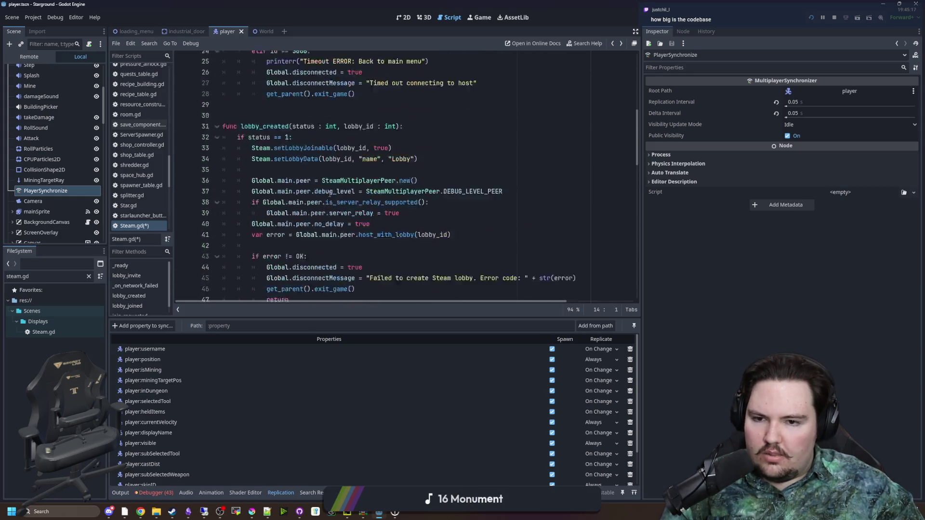
scroll(329, 194, down, 19)
scroll(139, 193, down, 2)
scroll(77, 184, down, 5)
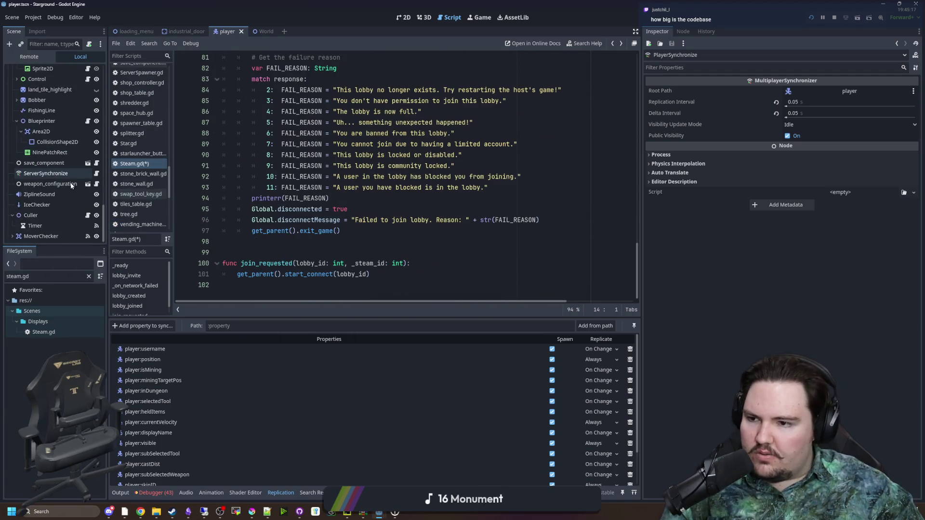
Step: Select ServerSynchronize and list its MultiplayerSynchronizer signals in the Node dock
click(53, 173)
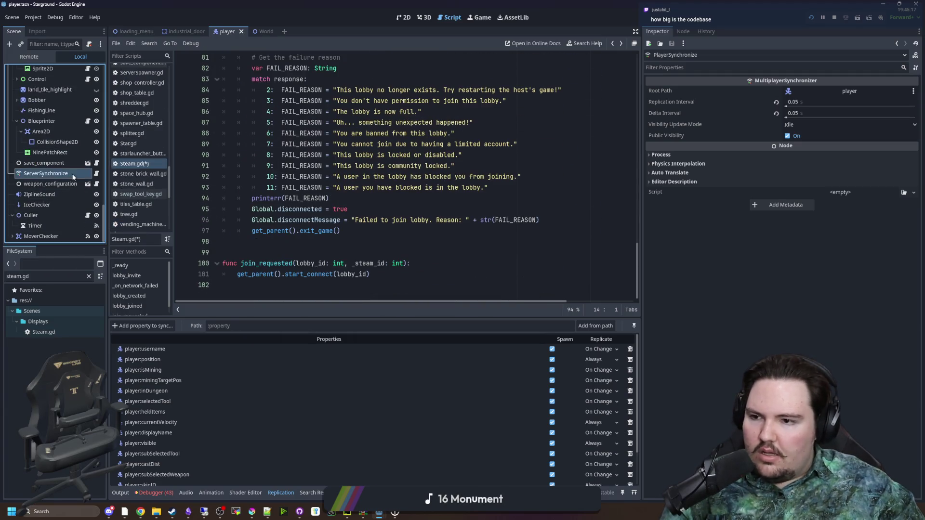
click(679, 33)
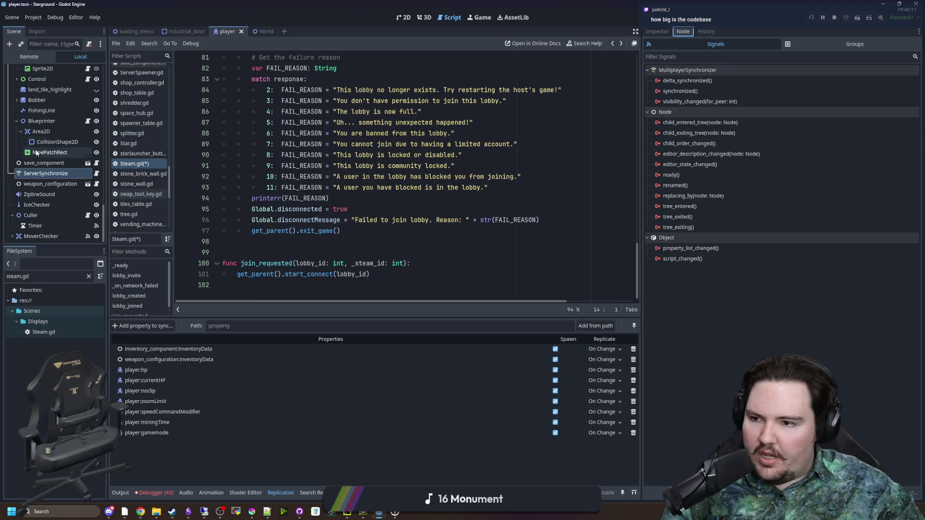
scroll(36, 153, up, 6)
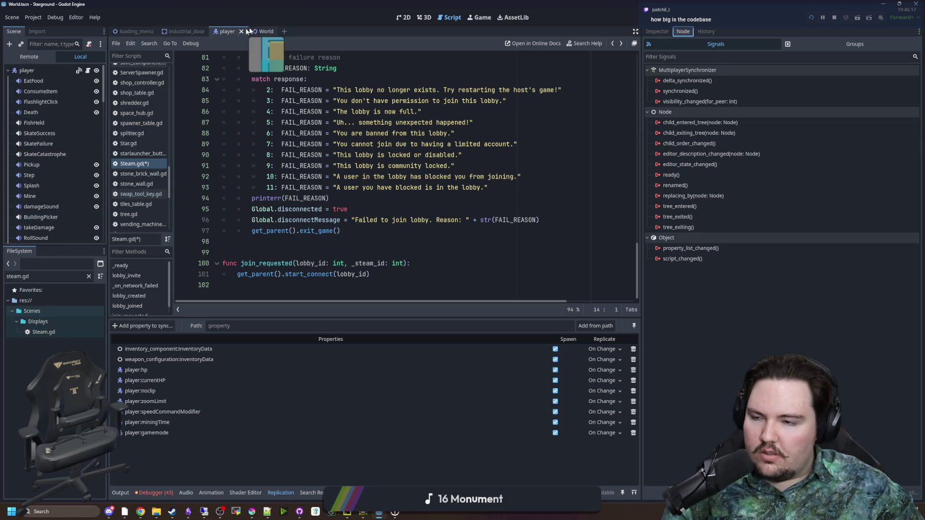
Step: In the World scene, select the Spawner node and inspect its spawned signal's options
click(263, 31)
click(35, 91)
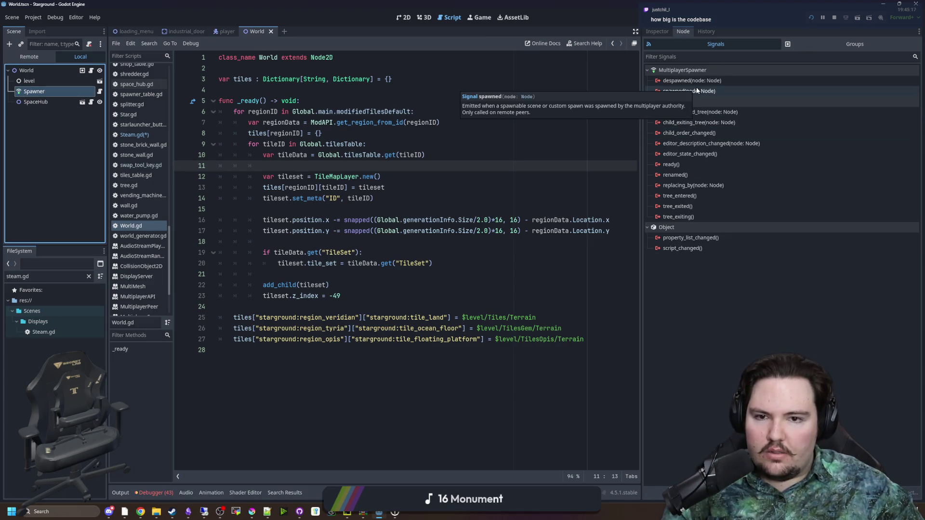
click(697, 91)
right_click(695, 93)
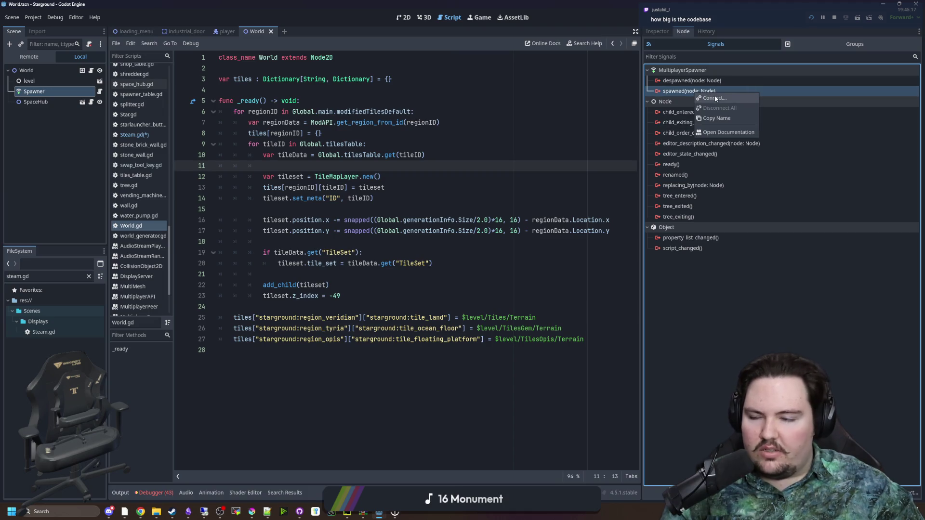
key(Escape)
click(374, 167)
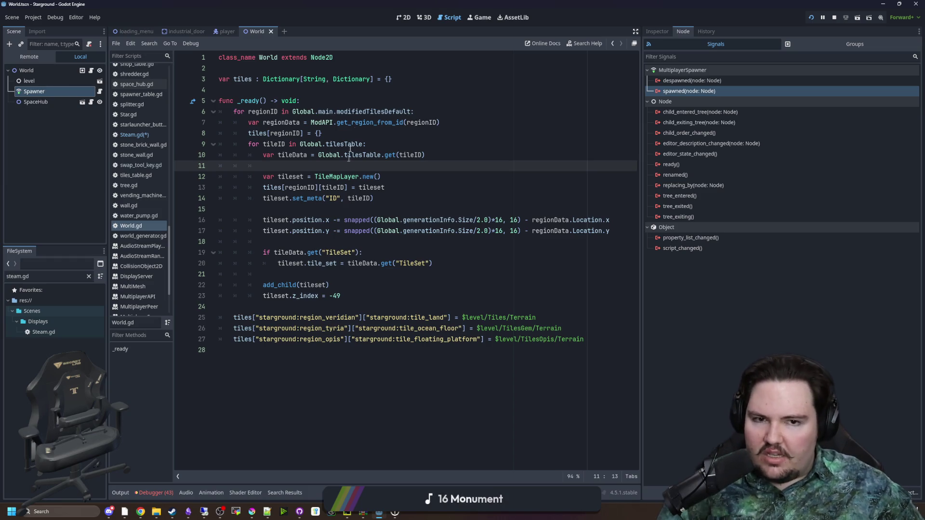
Step: Review World.gd's code, moving the caret through lines 14, 11, 13 and 5
mouse_move(715, 91)
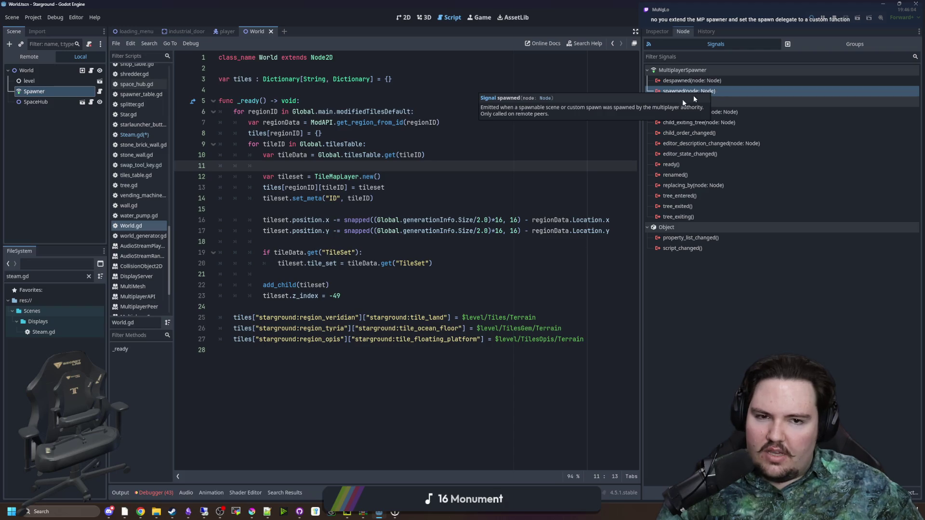
click(445, 202)
click(349, 165)
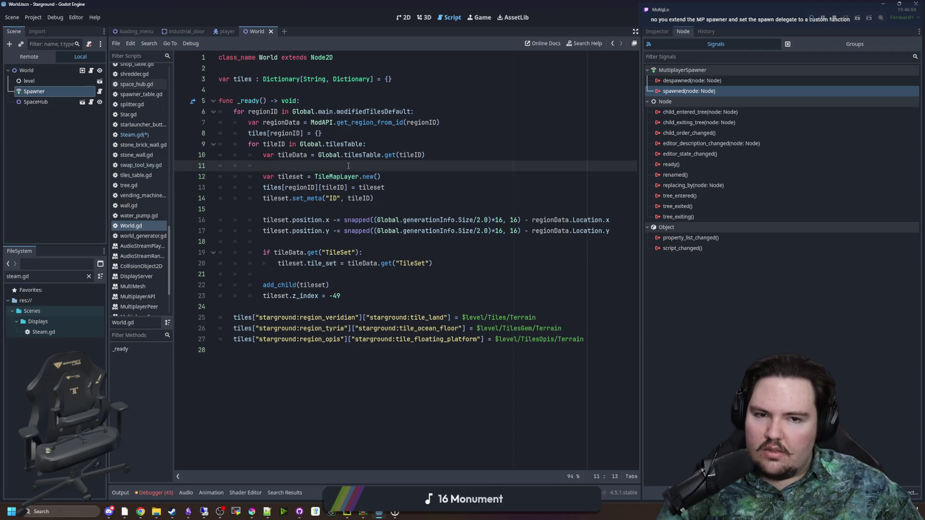
click(479, 185)
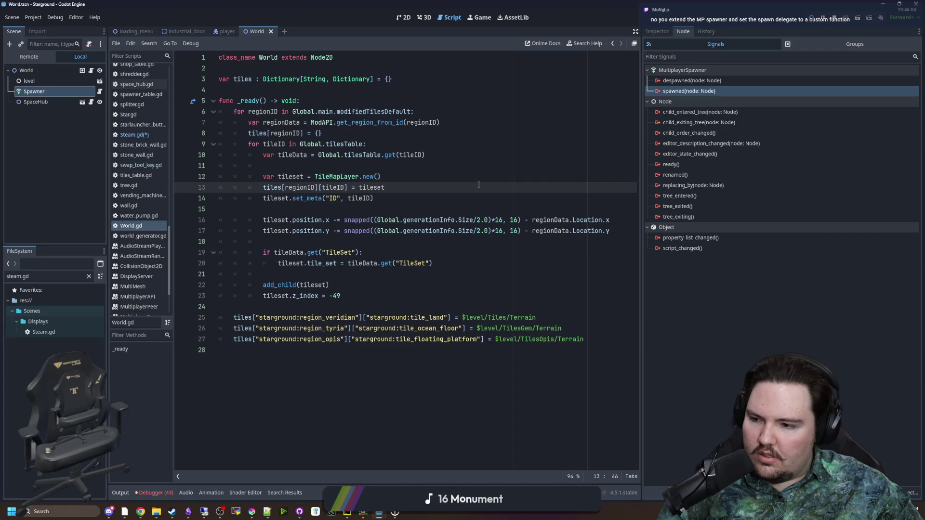
click(383, 203)
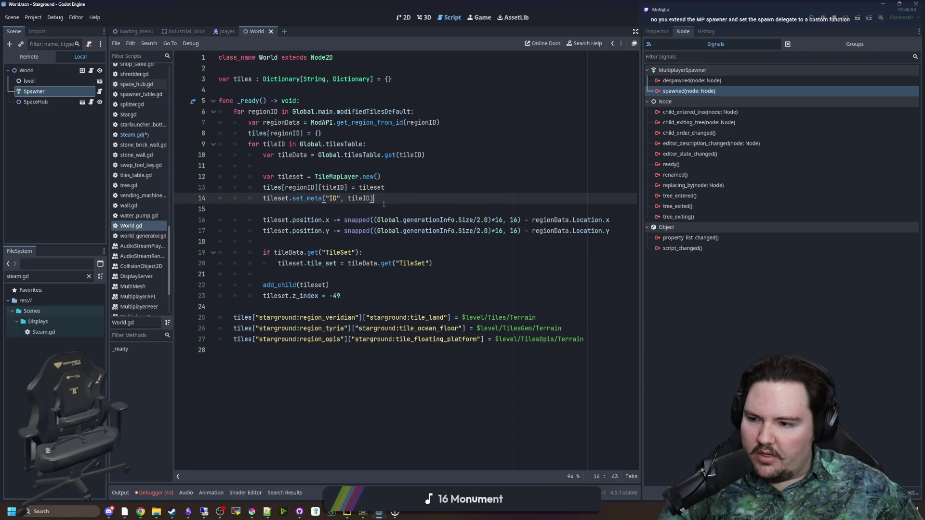
click(379, 104)
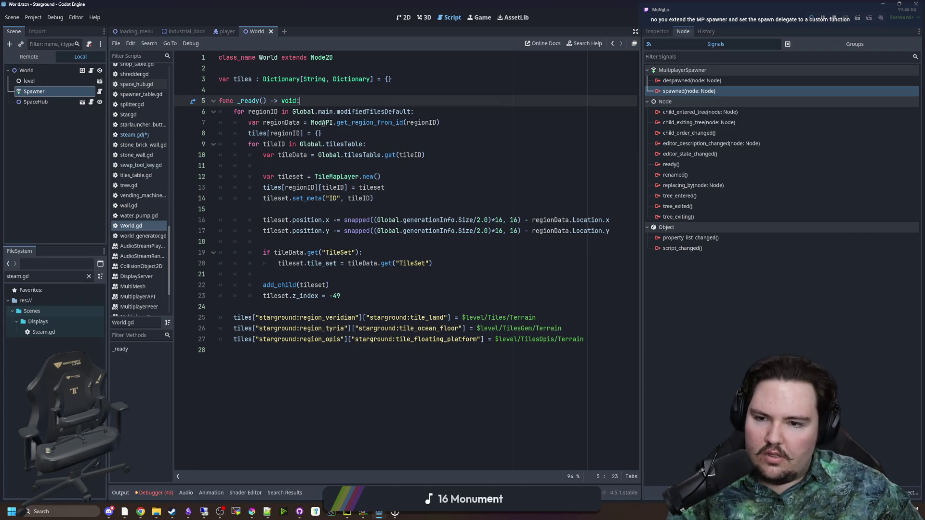
Step: Type MultiplayerSpawner on line 4 of World.gd and open its class documentation
click(333, 92)
text(MultiplayerSpawner)
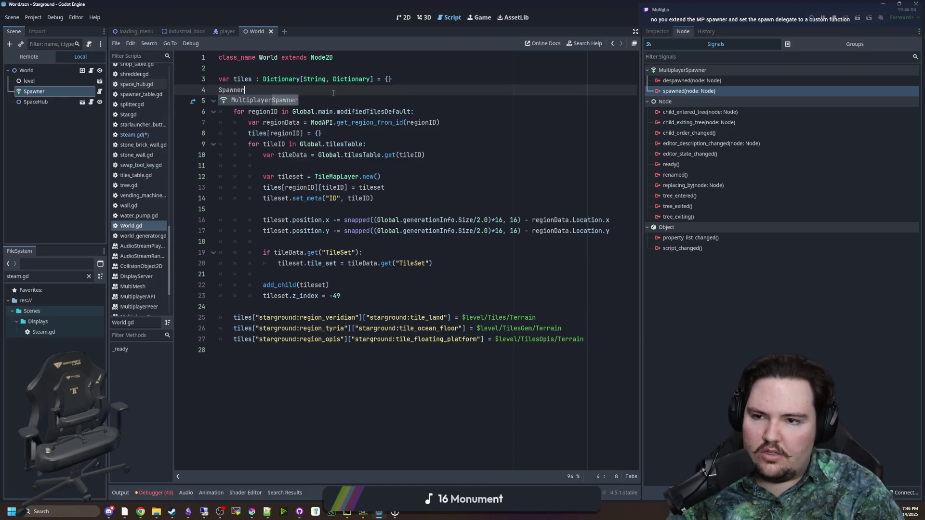
ctrl+click(276, 90)
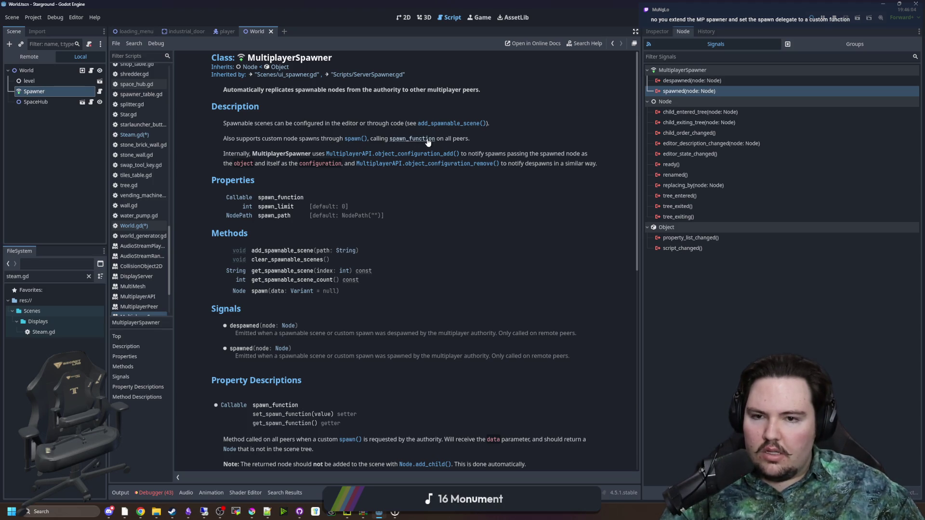
click(359, 140)
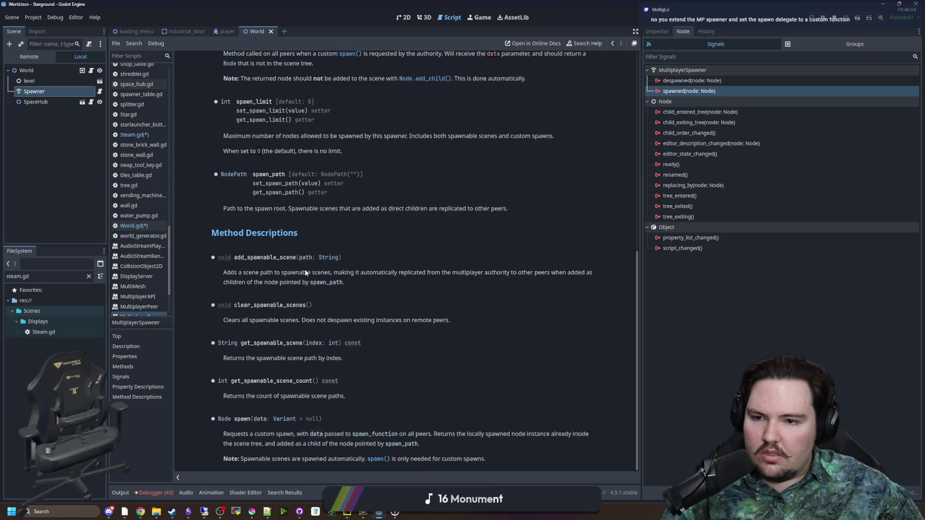
scroll(260, 217, up, 5)
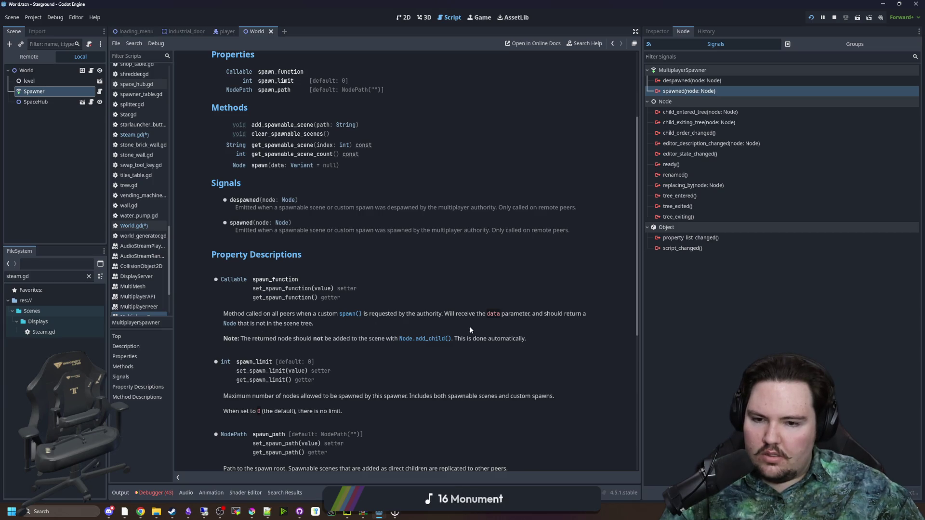
scroll(371, 326, down, 5)
scroll(370, 327, down, 1)
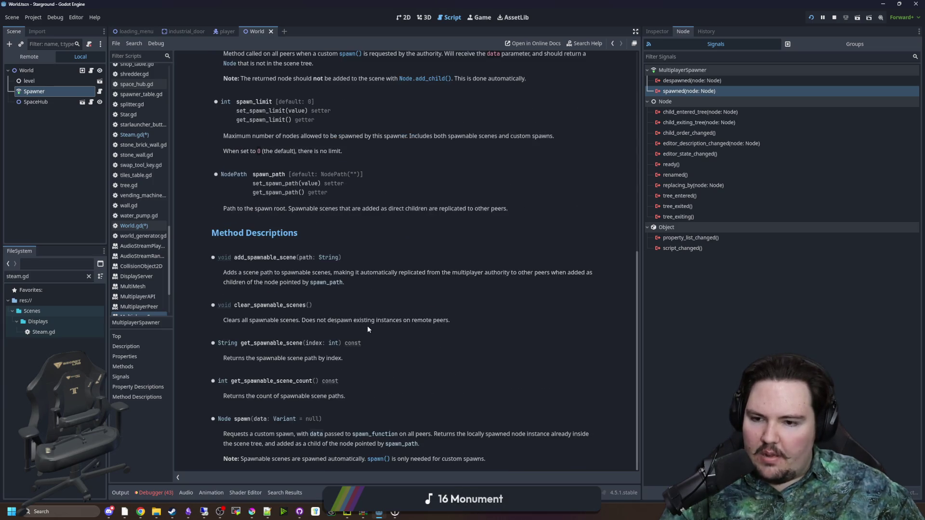
scroll(367, 329, up, 2)
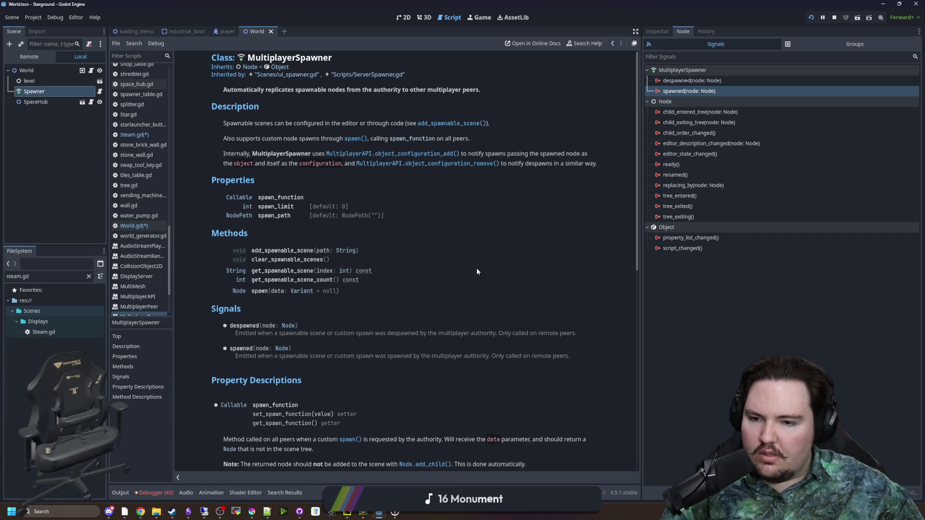
scroll(477, 272, down, 4)
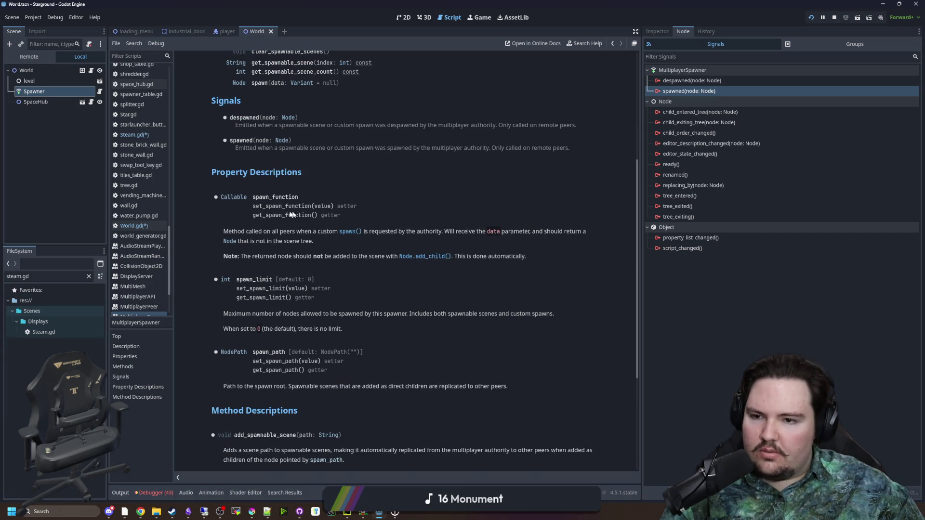
mouse_move(251, 197)
mouse_down()
mouse_move(301, 200)
mouse_move(347, 240)
mouse_up()
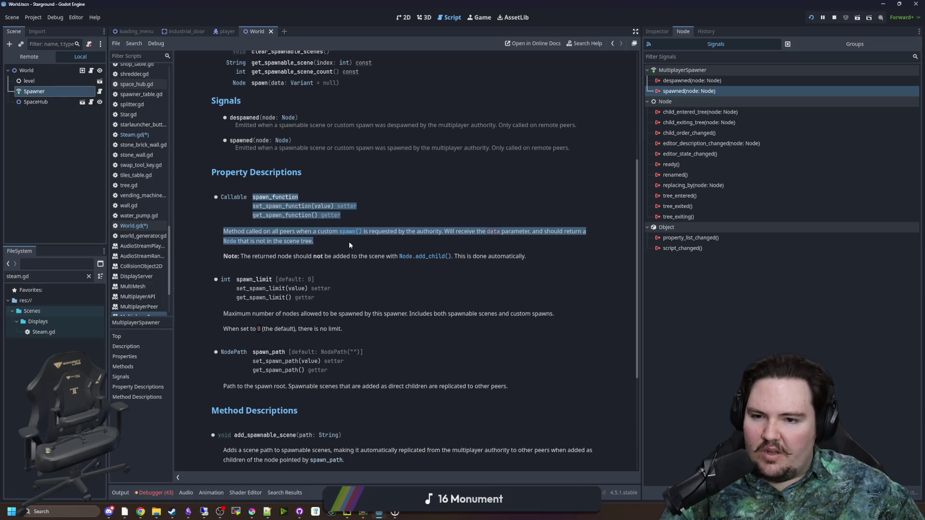
click(348, 239)
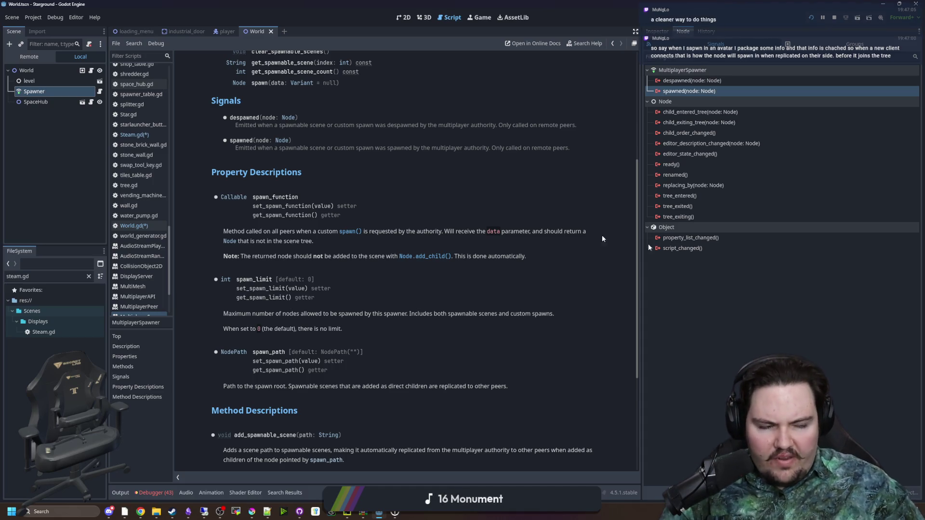
scroll(252, 283, down, 4)
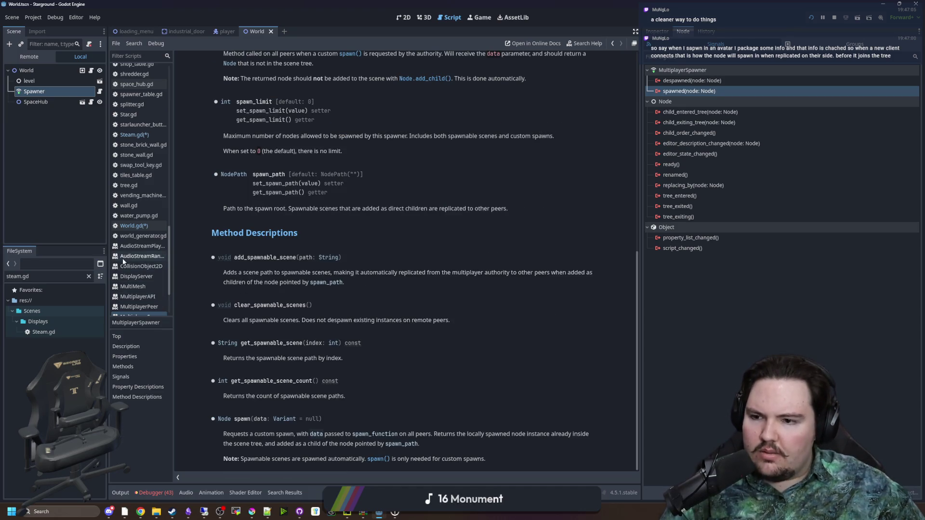
scroll(391, 281, up, 6)
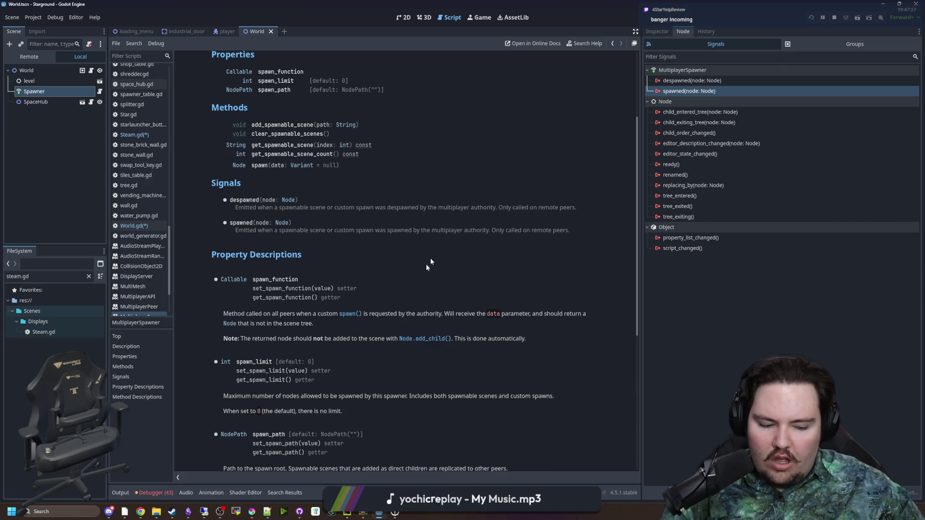
scroll(318, 302, down, 3)
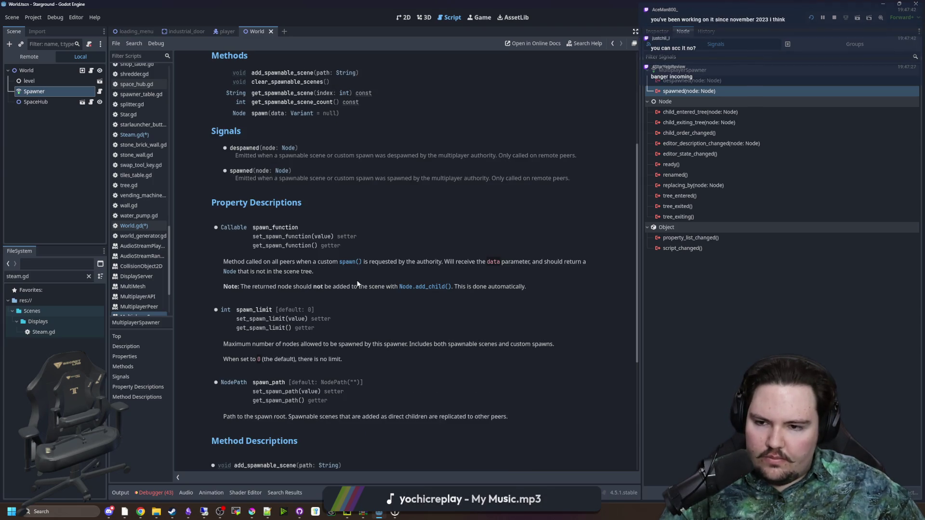
scroll(280, 228, up, 10)
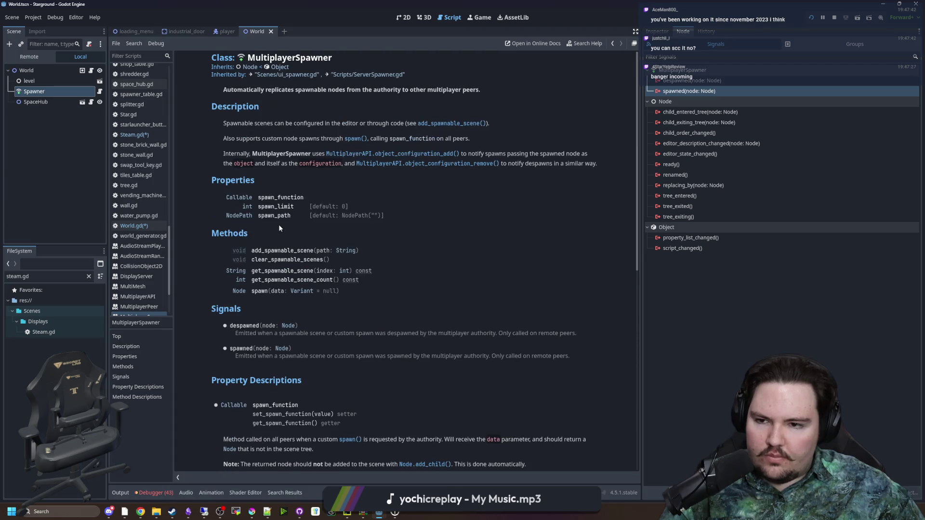
scroll(280, 228, down, 12)
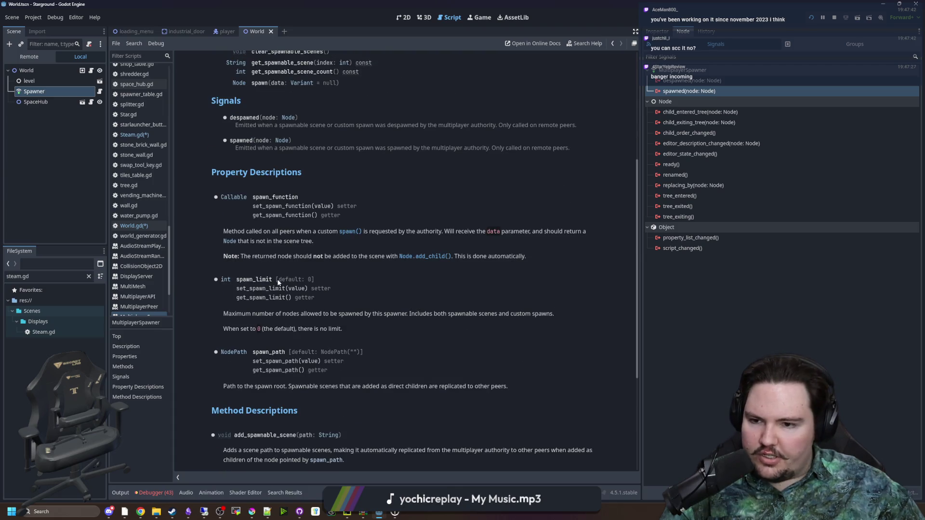
drag(252, 197, 293, 199)
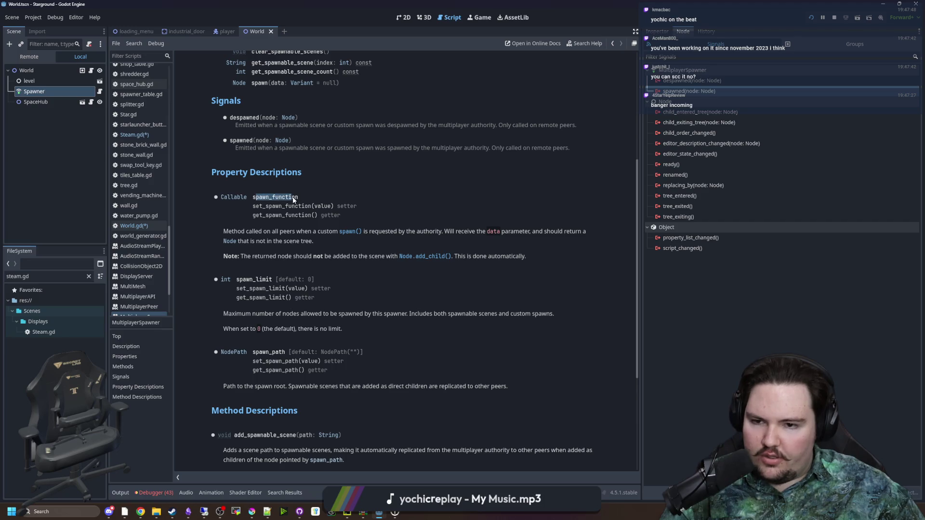
click(294, 199)
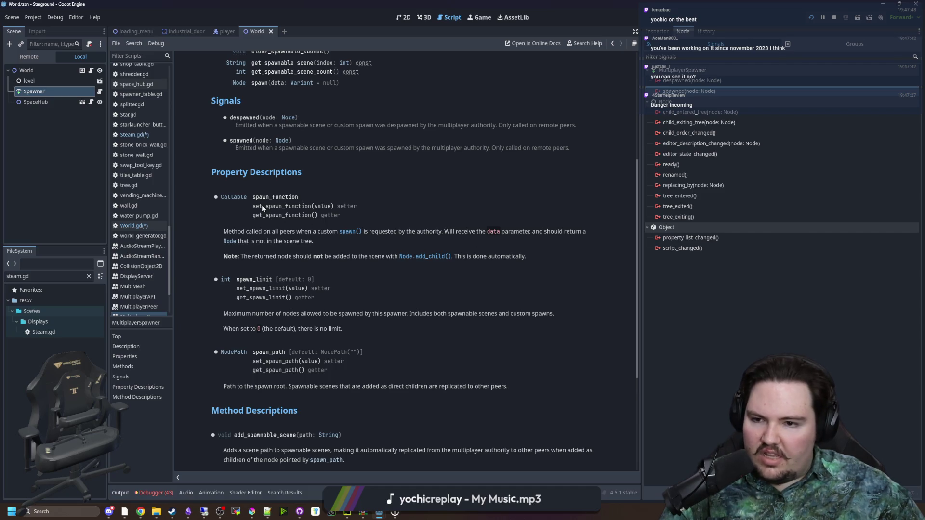
drag(481, 231, 585, 232)
click(481, 260)
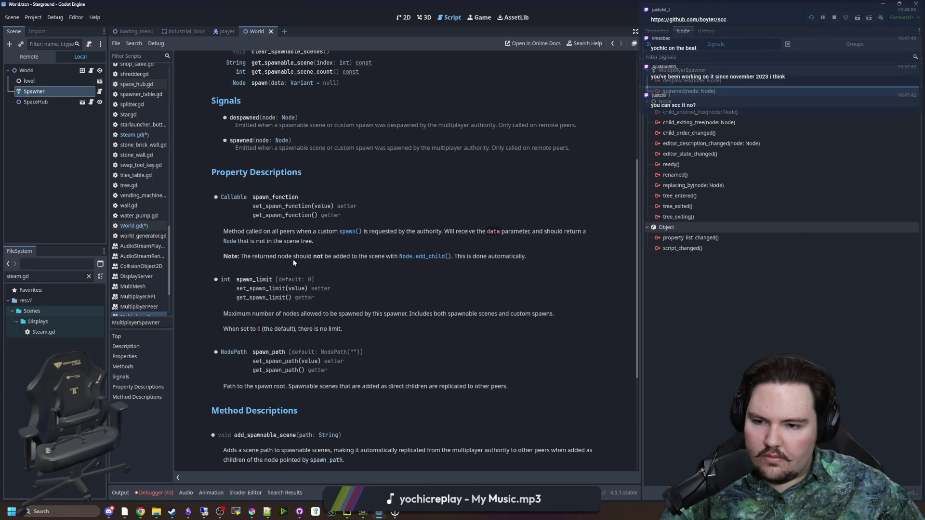
scroll(293, 262, down, 3)
scroll(293, 262, down, 2)
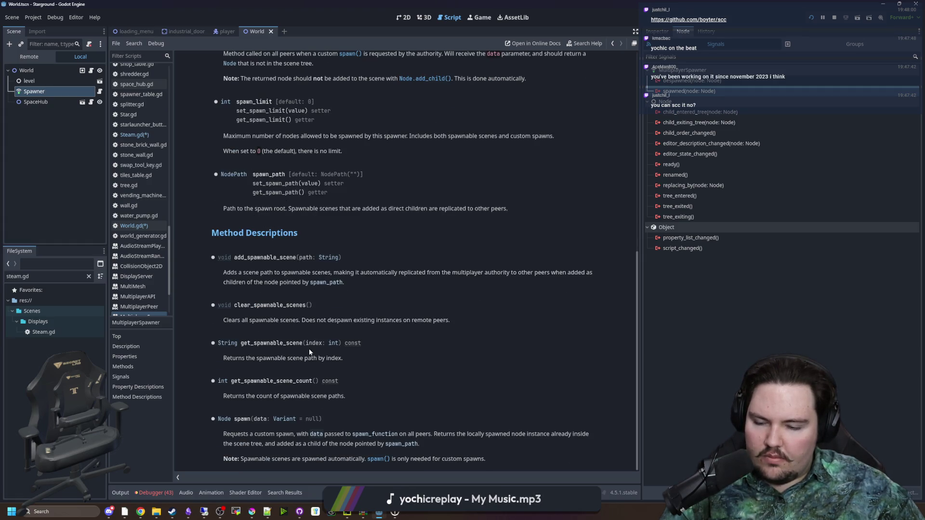
scroll(309, 356, up, 10)
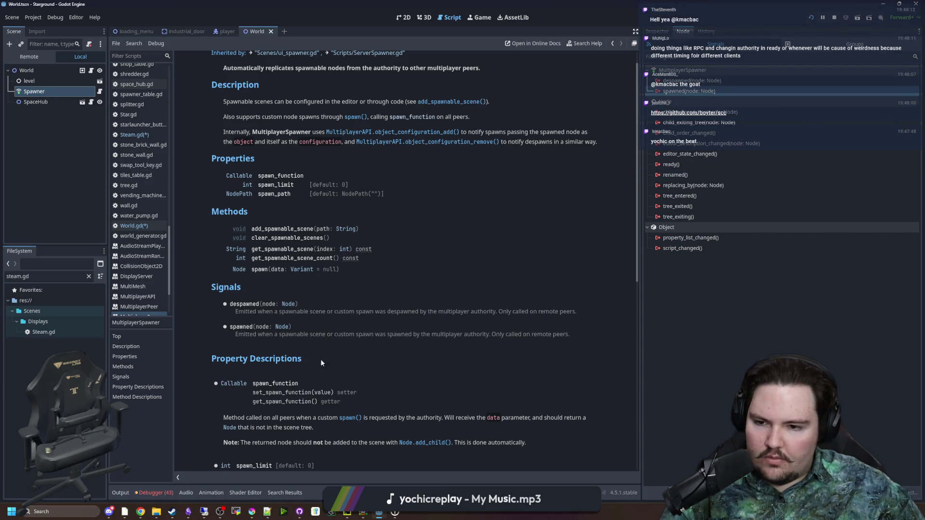
scroll(294, 333, up, 1)
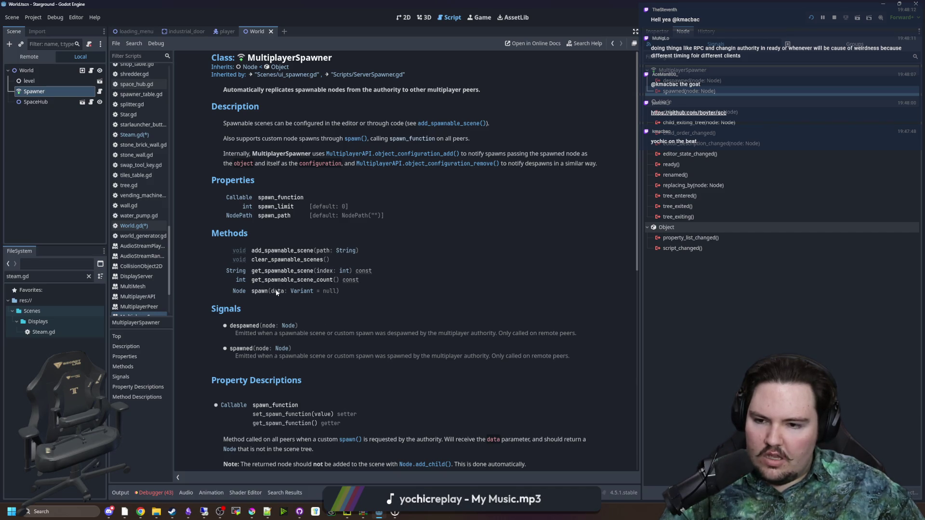
drag(273, 293, 345, 295)
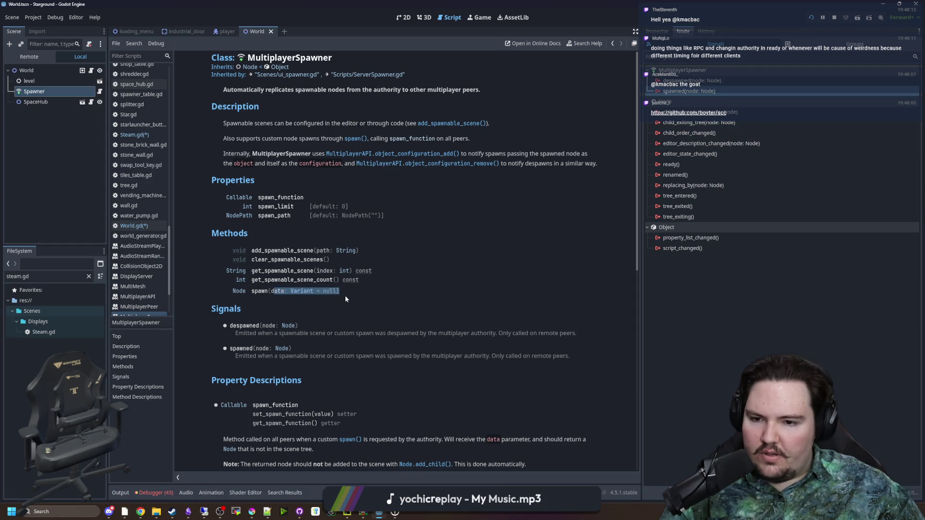
click(345, 295)
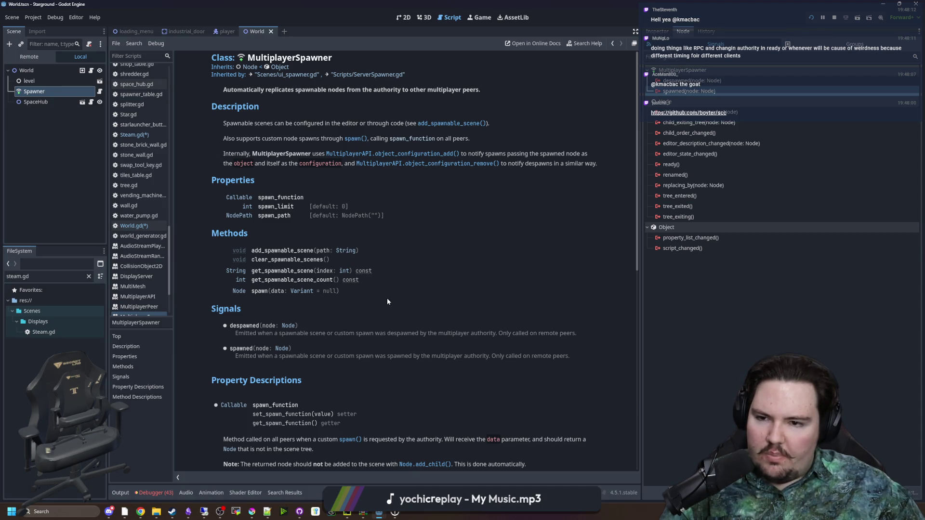
scroll(388, 302, down, 1)
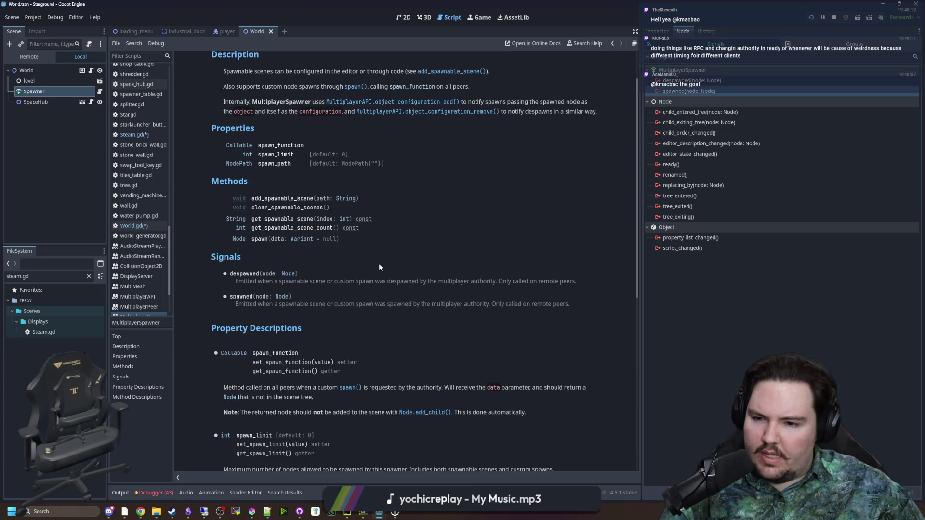
scroll(385, 270, up, 1)
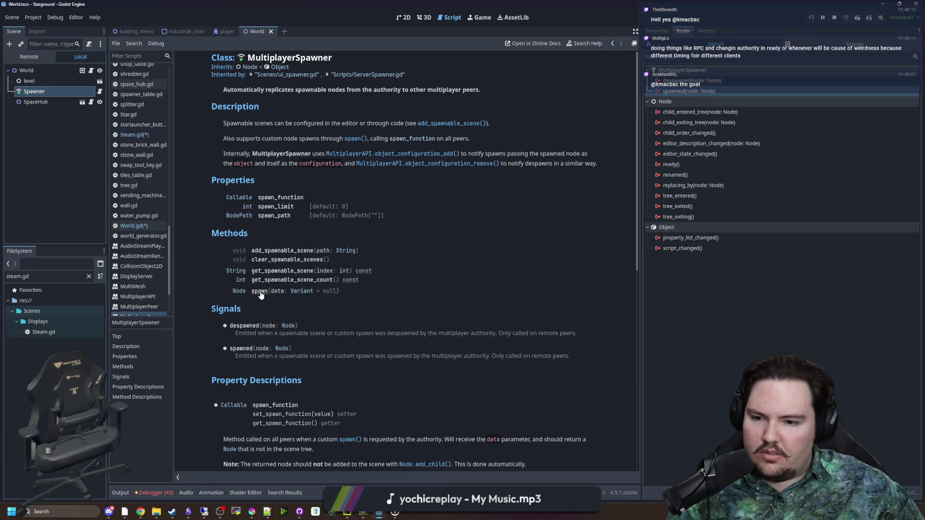
scroll(260, 295, down, 3)
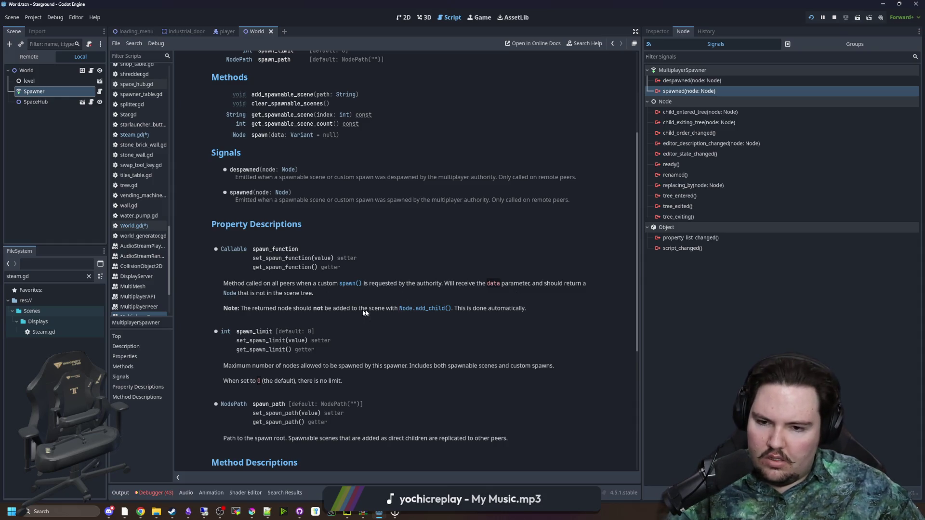
scroll(430, 325, down, 4)
scroll(429, 325, up, 7)
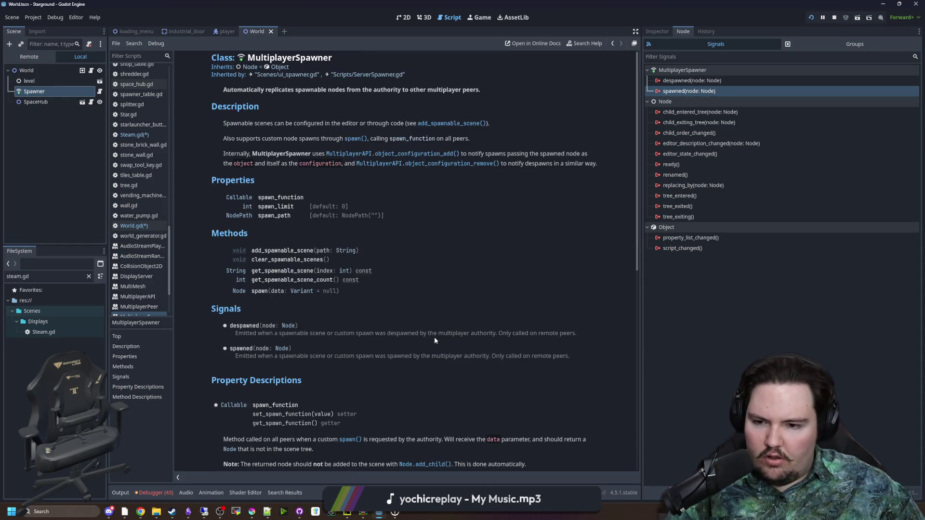
scroll(436, 292, down, 2)
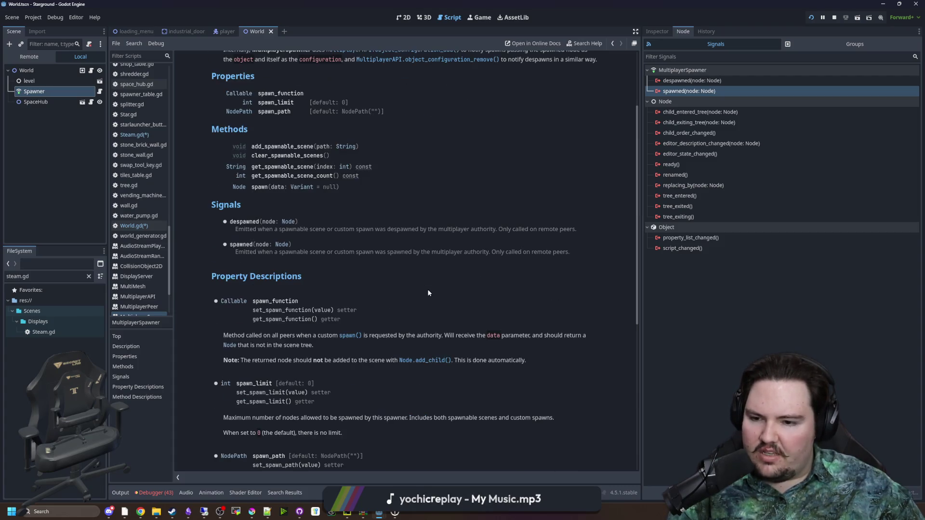
scroll(388, 281, up, 1)
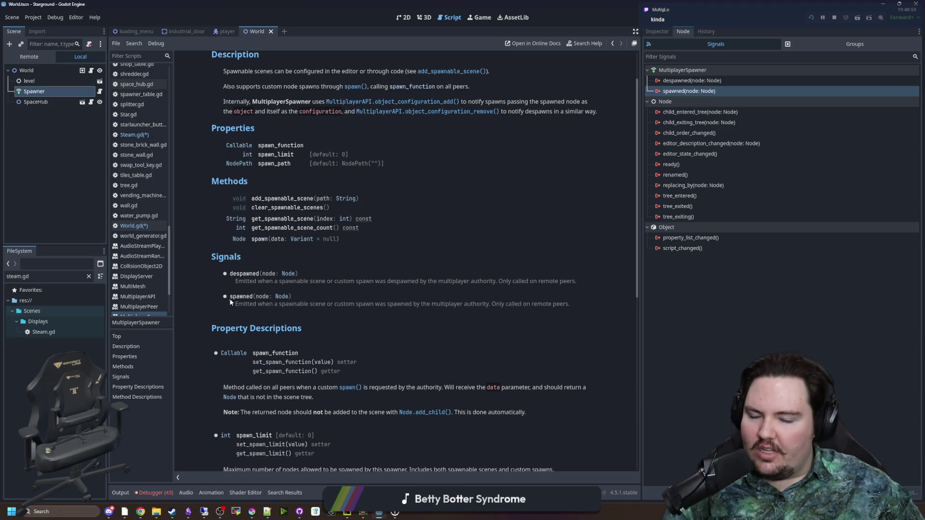
drag(230, 296, 292, 296)
click(325, 299)
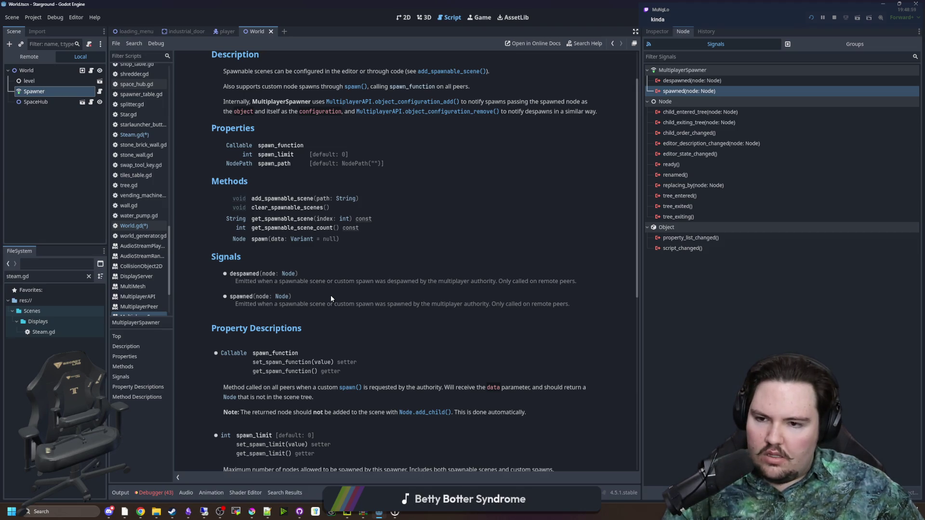
scroll(330, 294, up, 2)
mouse_move(339, 291)
mouse_down()
mouse_move(283, 271)
mouse_move(245, 290)
mouse_up()
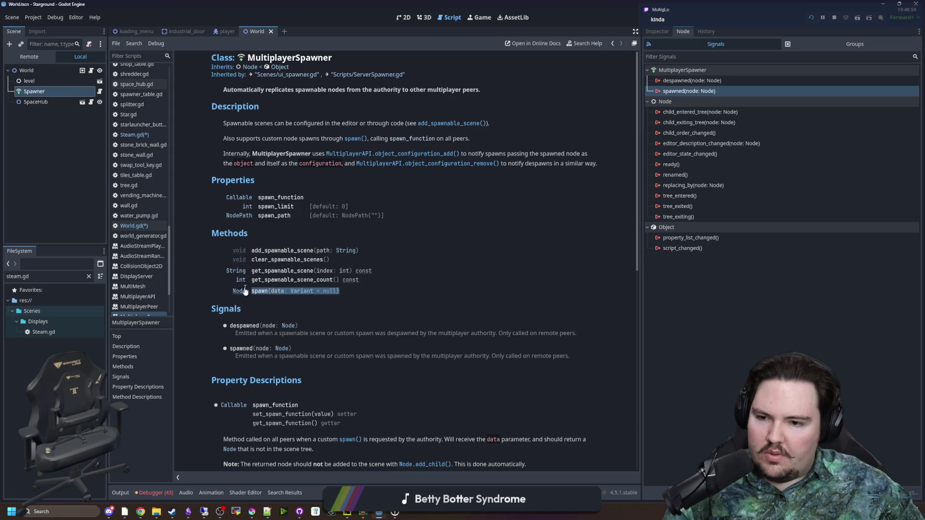
click(275, 303)
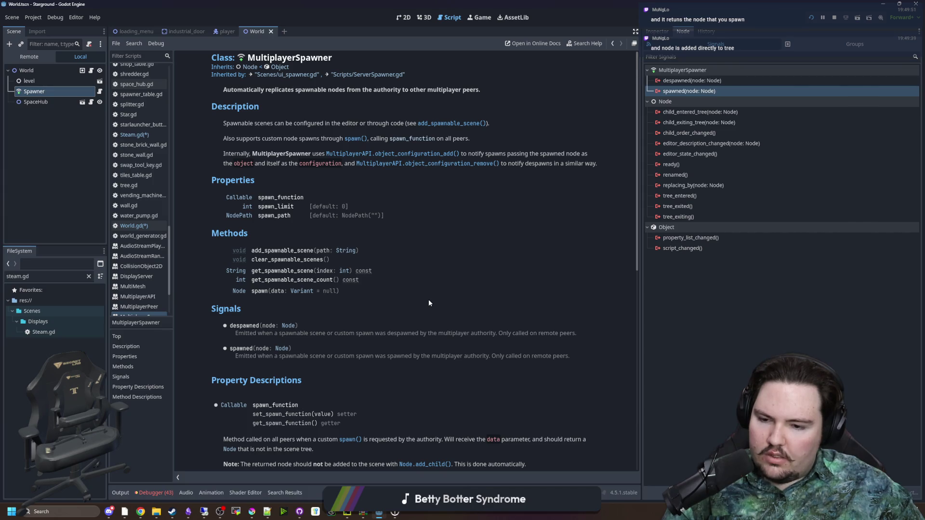
scroll(429, 303, down, 10)
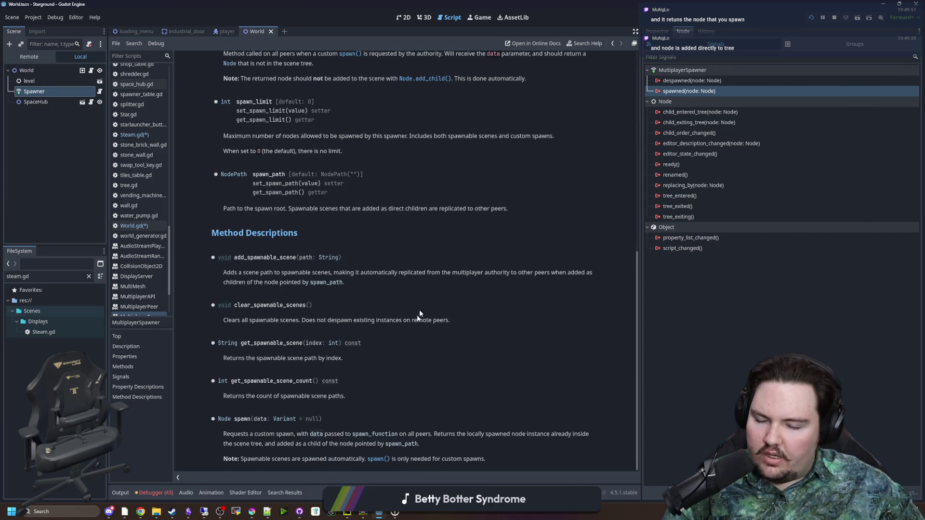
scroll(413, 380, up, 10)
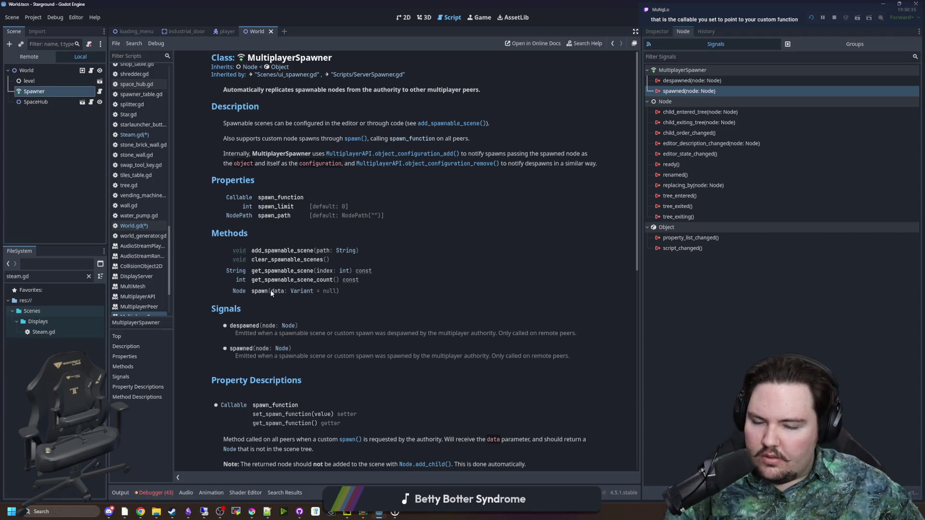
scroll(289, 311, down, 4)
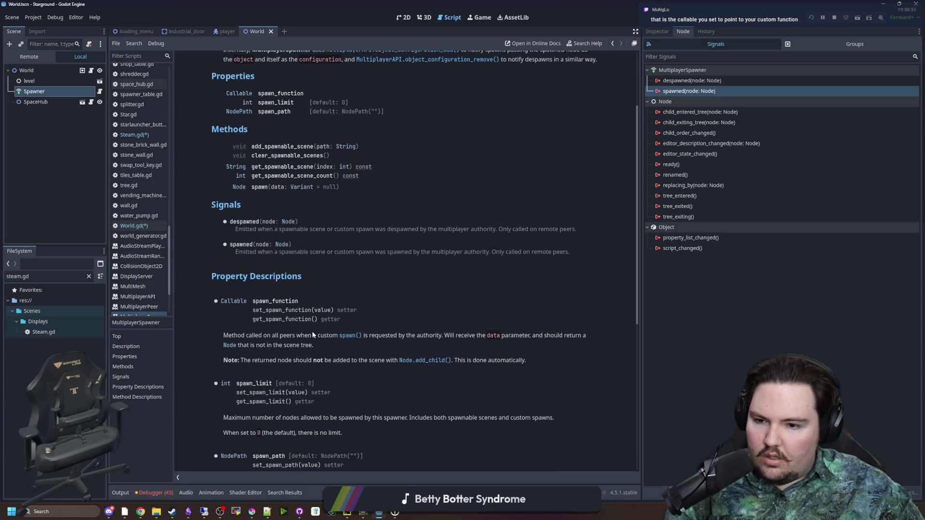
scroll(284, 297, down, 2)
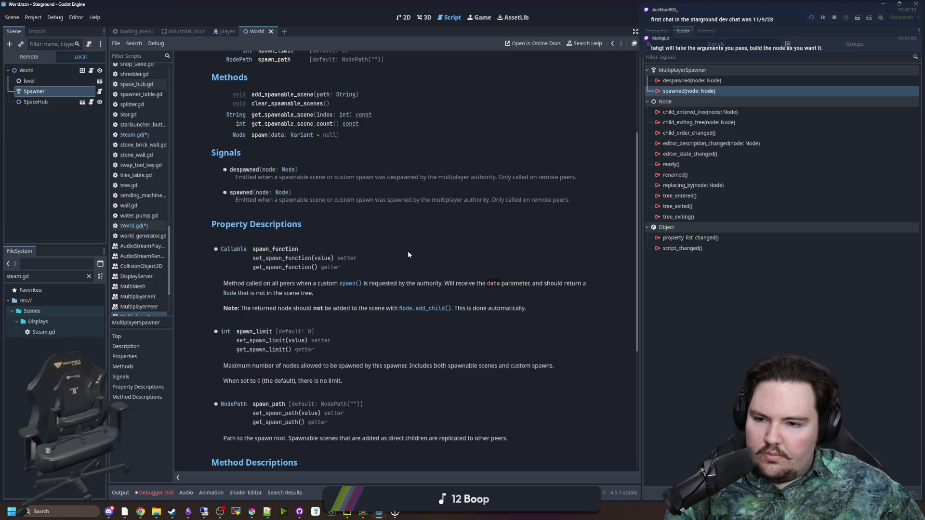
drag(276, 308, 223, 308)
drag(382, 304, 395, 306)
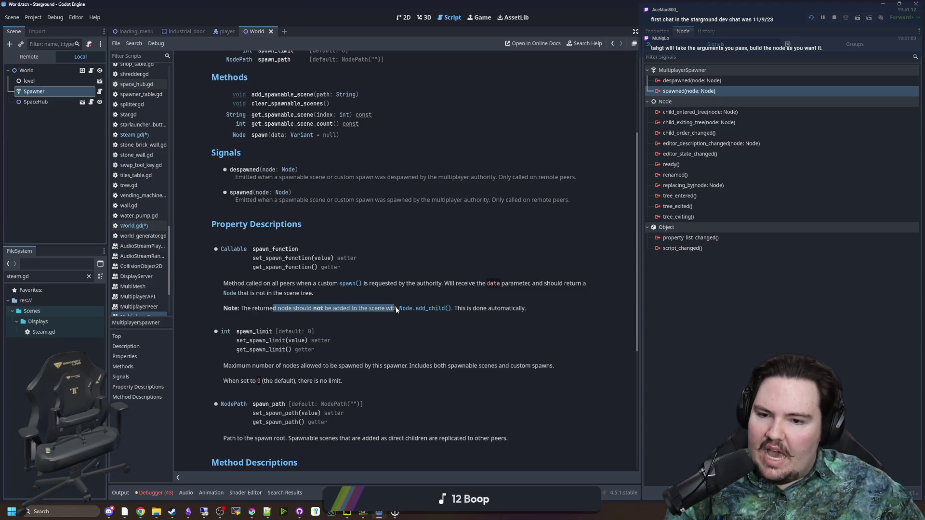
click(414, 309)
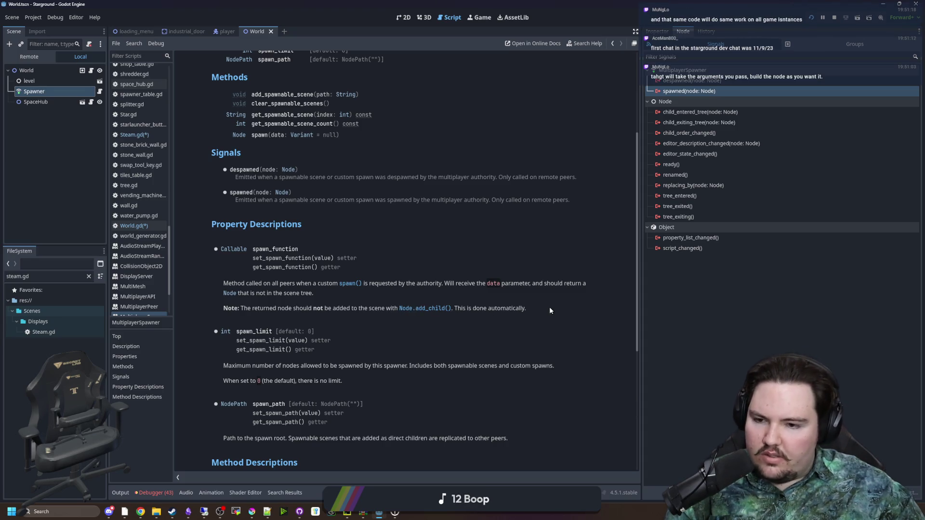
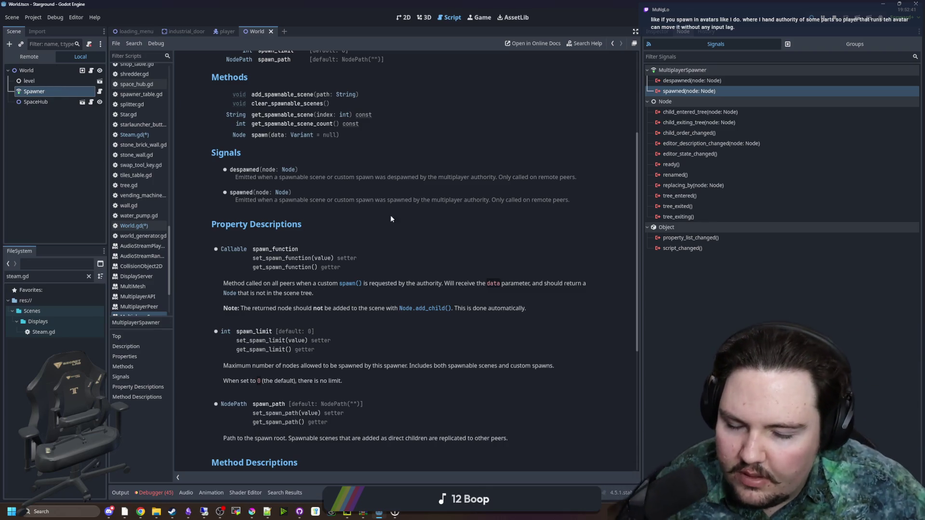
Step: Scroll through the documentation page and briefly highlight a passage of its text
scroll(400, 219, down, 5)
scroll(321, 240, down, 1)
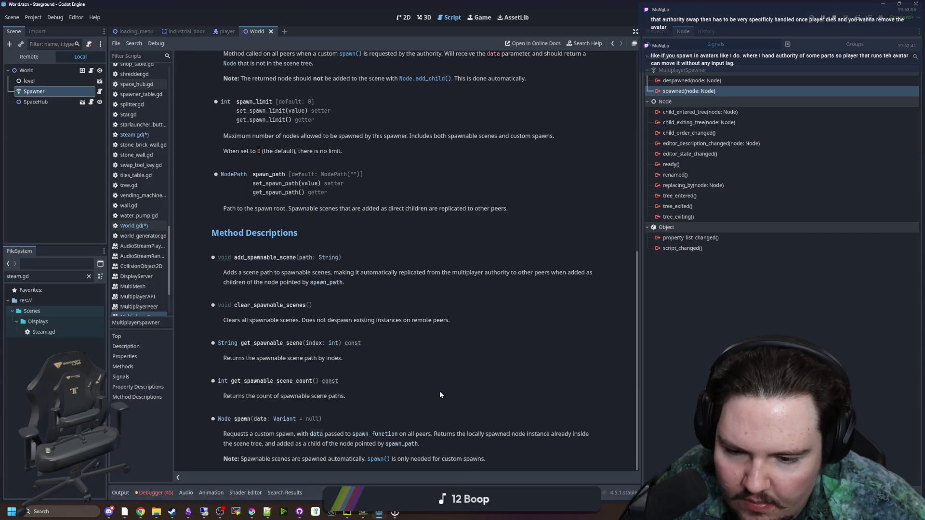
scroll(437, 393, up, 10)
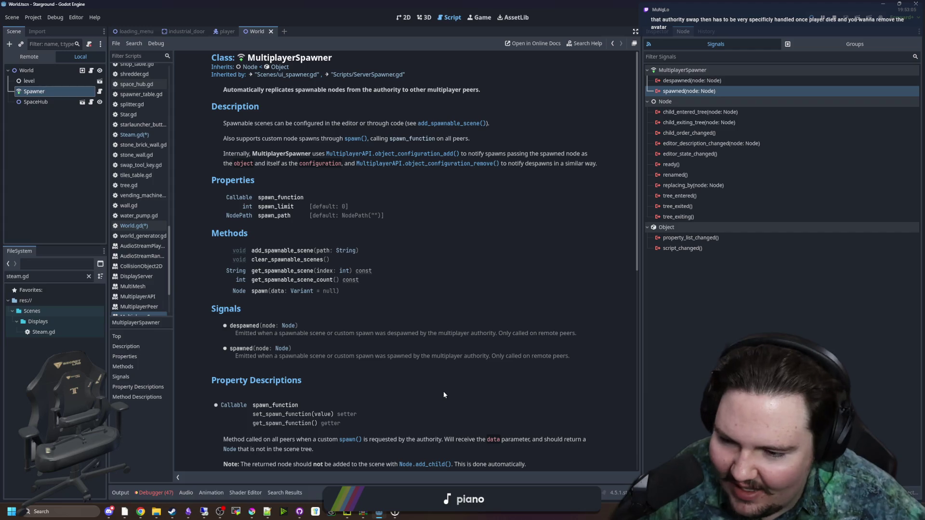
scroll(443, 391, down, 10)
drag(212, 380, 337, 381)
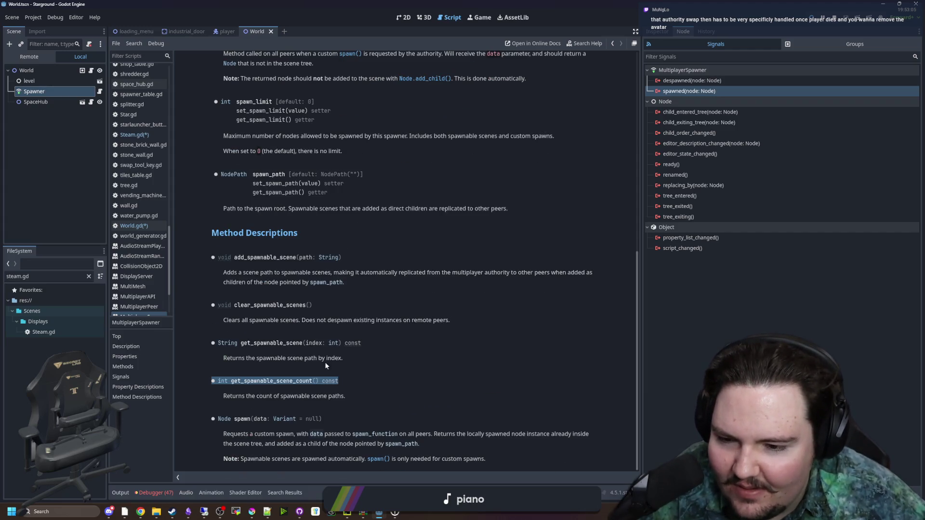
click(296, 379)
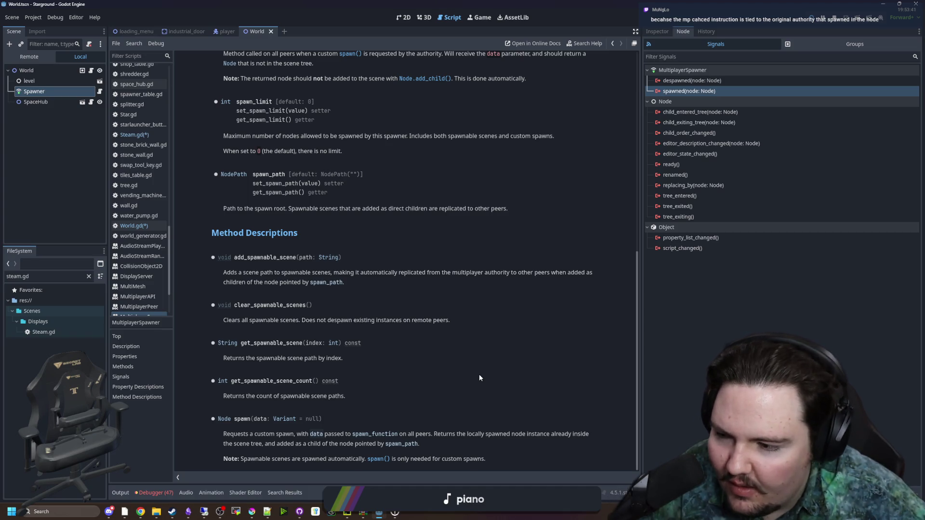
Step: In the Game view, respawn the player, walk north, then quit to the title screen
click(483, 21)
click(390, 273)
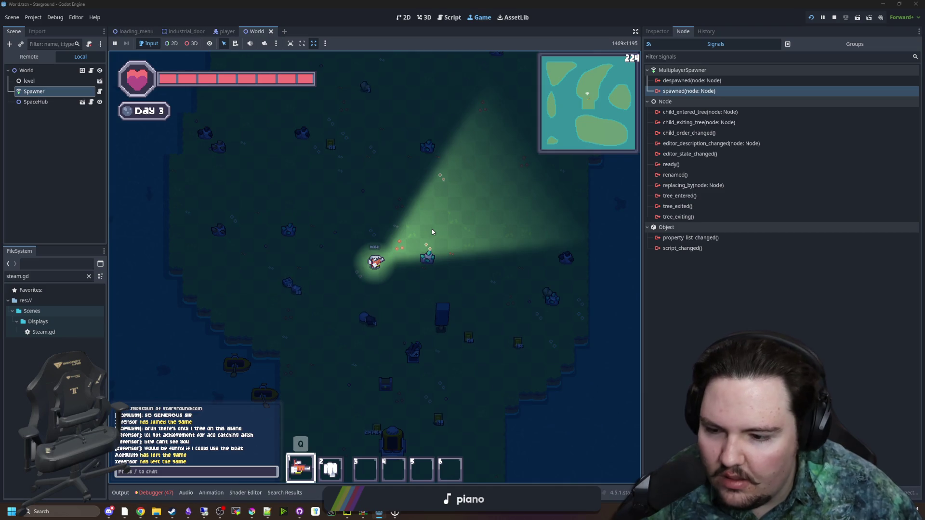
key(w)
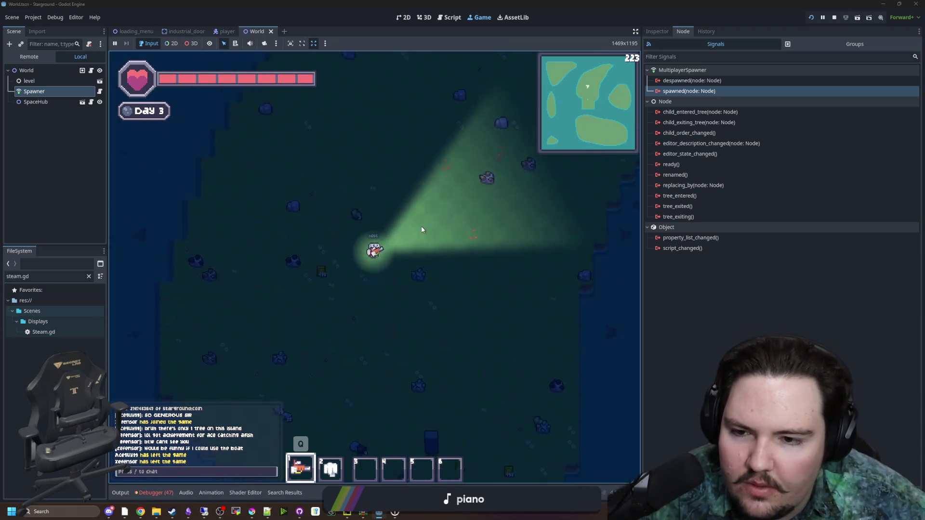
key(w)
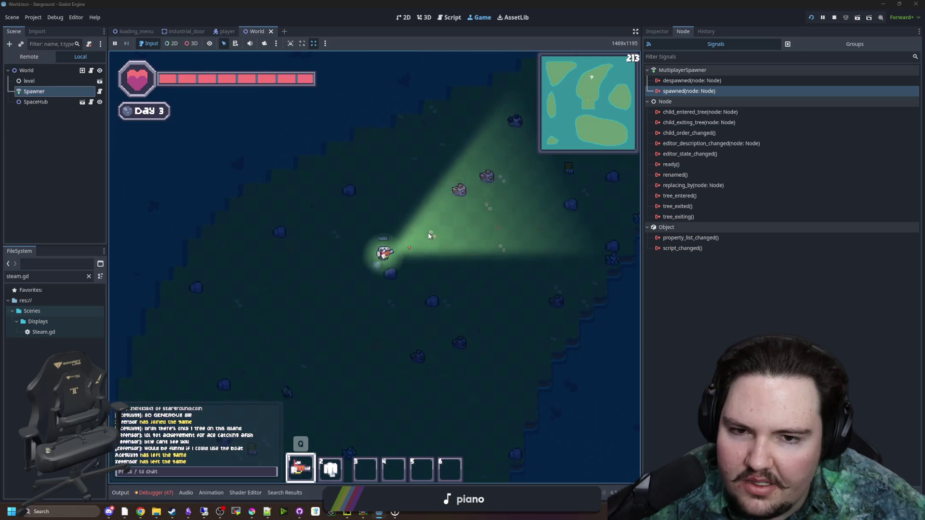
key(Escape)
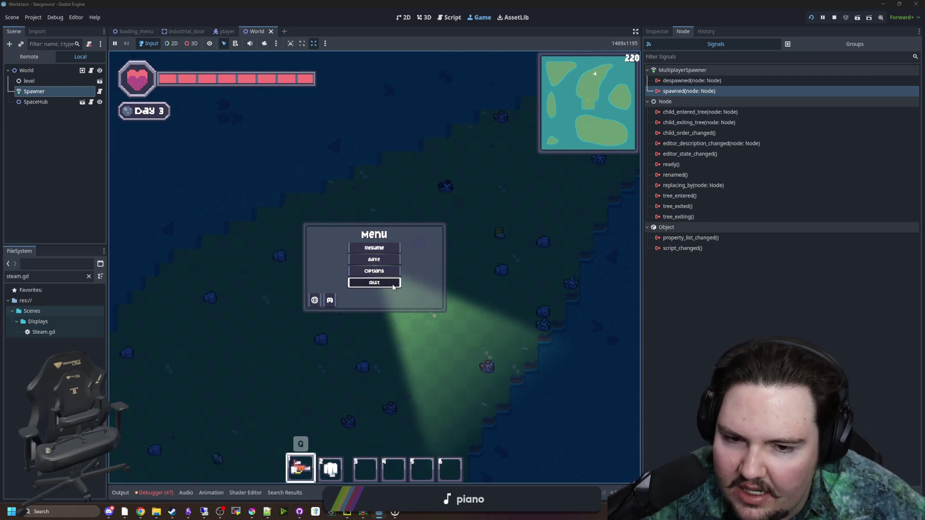
click(393, 288)
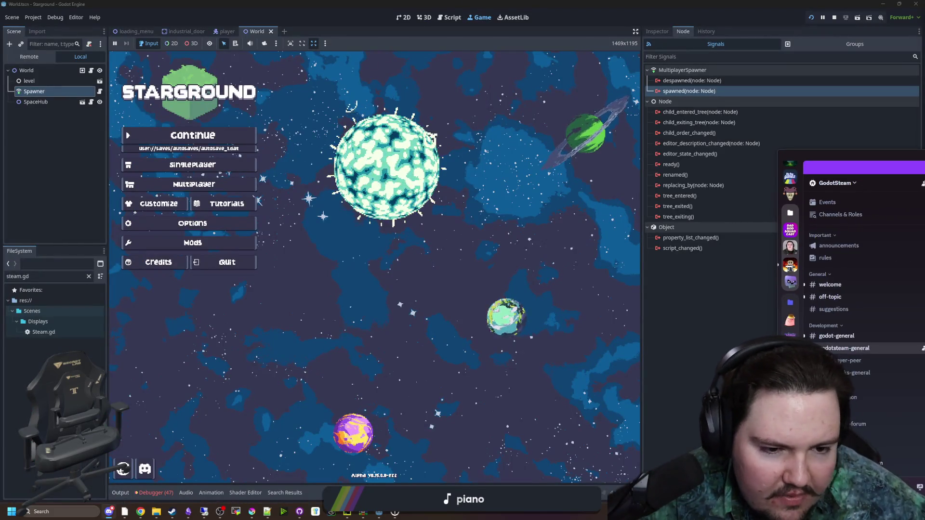
Step: Maximize the GodotSteam Discord window and highlight the reply saying MultiplayerPeer is merged
drag(924, 159, 235, 217)
double_click(234, 212)
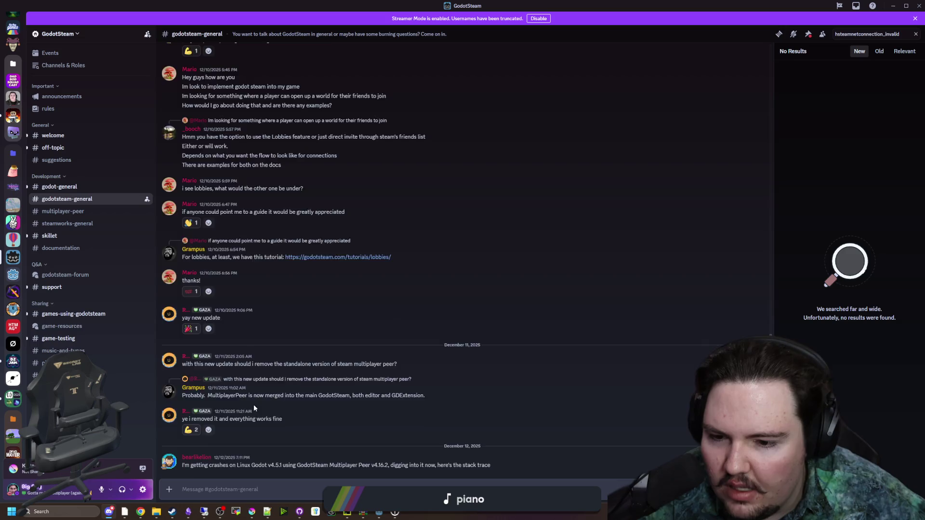
scroll(253, 403, down, 6)
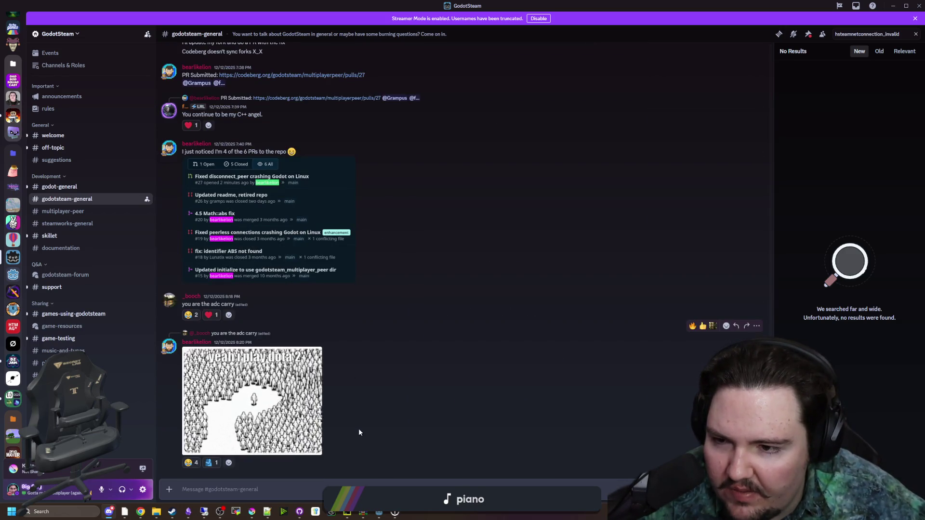
scroll(359, 429, up, 10)
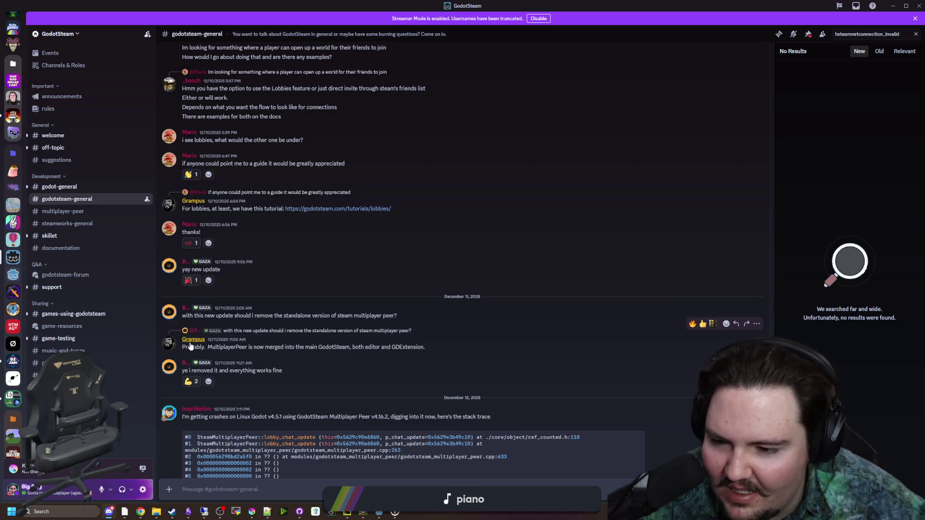
drag(185, 347, 363, 349)
click(374, 349)
Step: Scroll further back through the #godotsteam-general history
scroll(301, 331, up, 7)
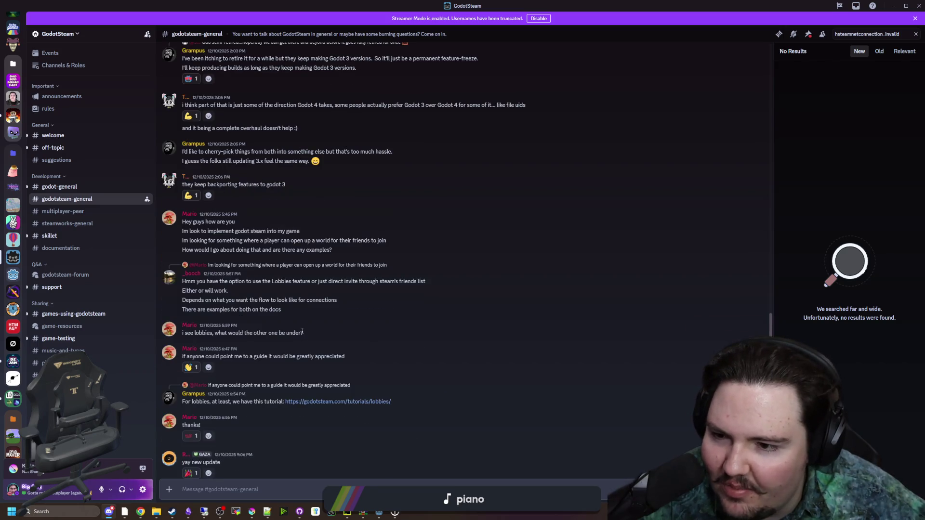
scroll(253, 310, up, 6)
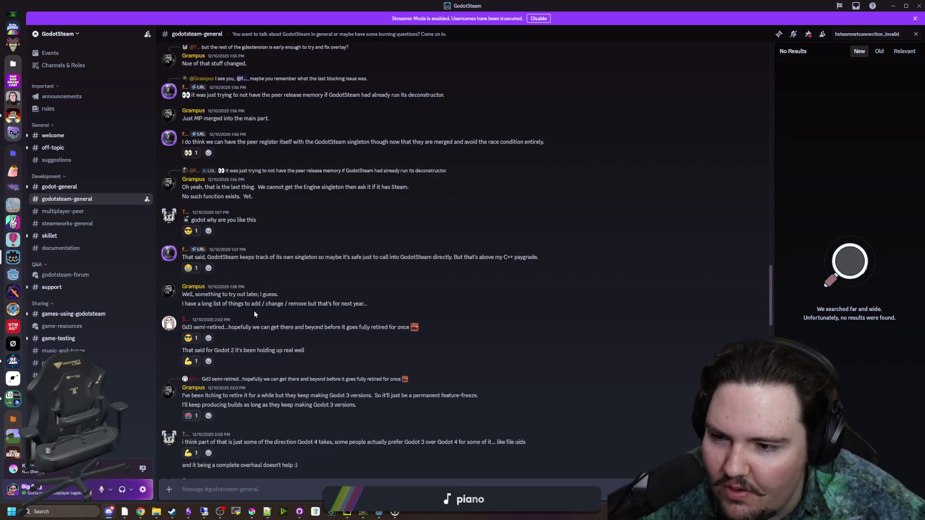
scroll(265, 288, up, 4)
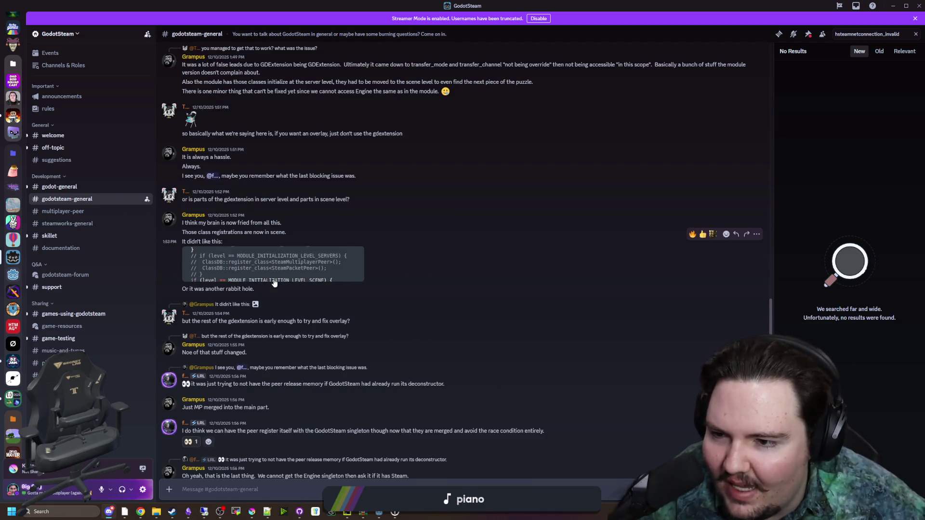
scroll(273, 278, up, 3)
scroll(273, 279, up, 12)
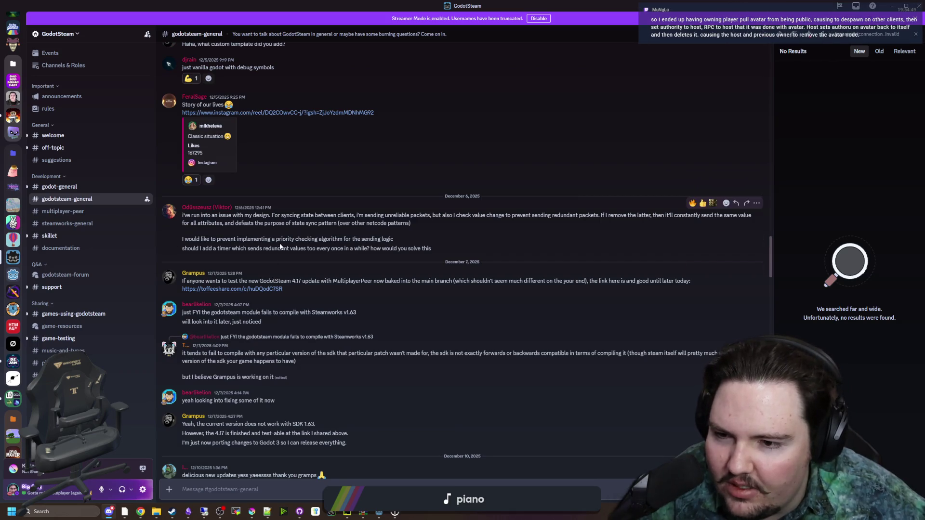
scroll(317, 288, down, 4)
scroll(379, 333, up, 10)
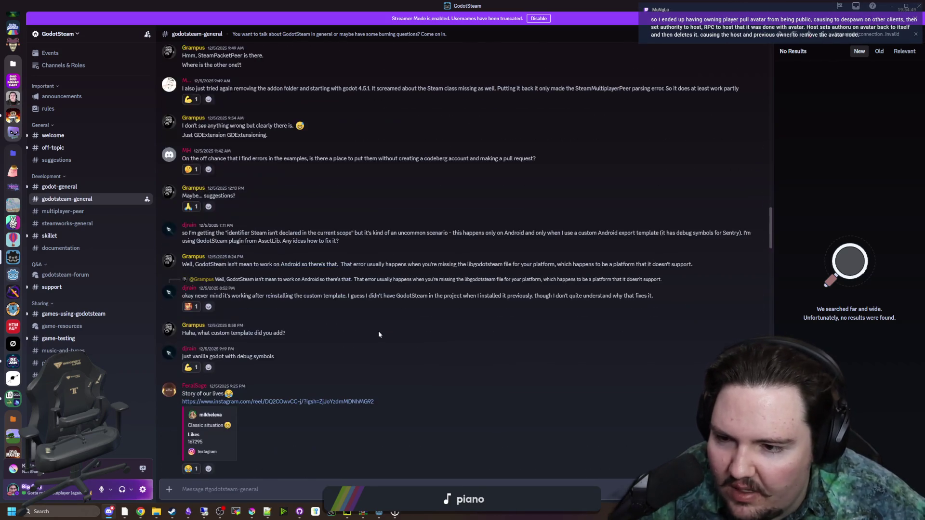
scroll(372, 328, up, 7)
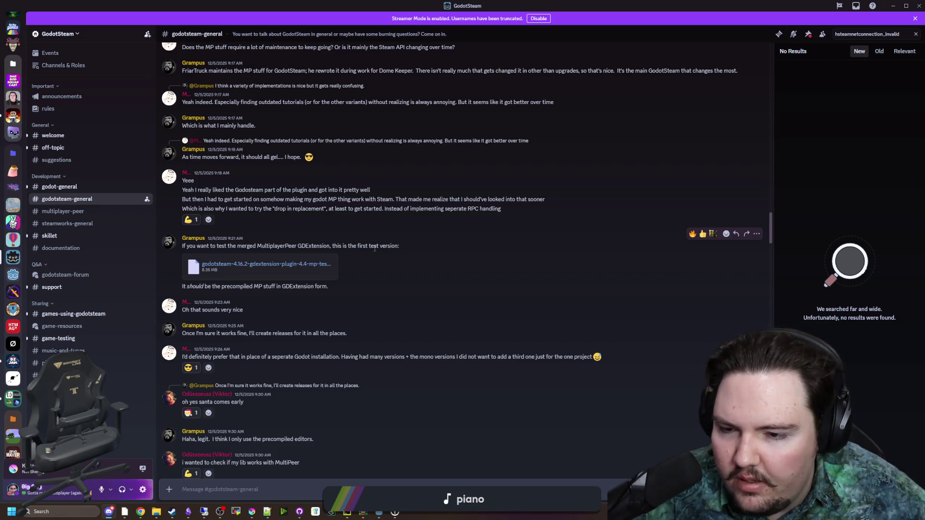
Step: Scroll up through older #godotsteam-general messages about multiplayer peers
scroll(352, 322, up, 5)
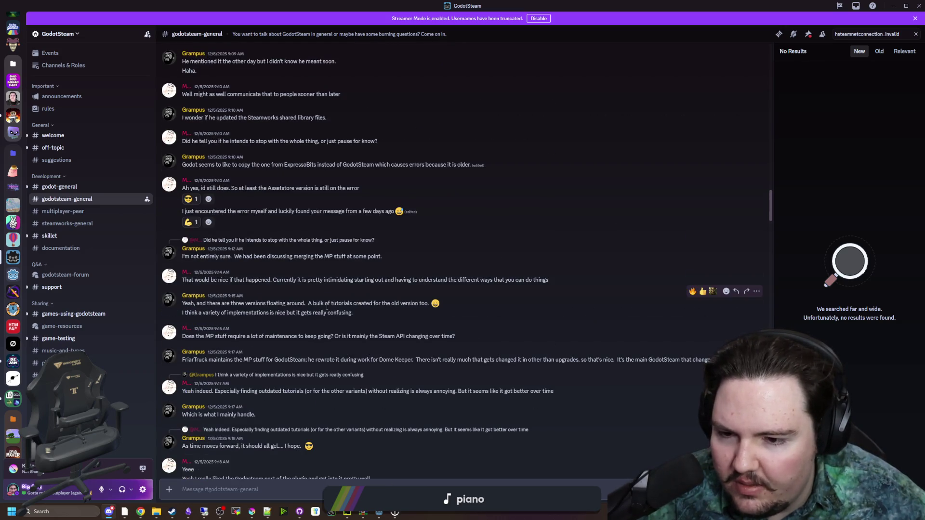
scroll(331, 309, up, 5)
scroll(331, 308, up, 5)
scroll(339, 304, up, 3)
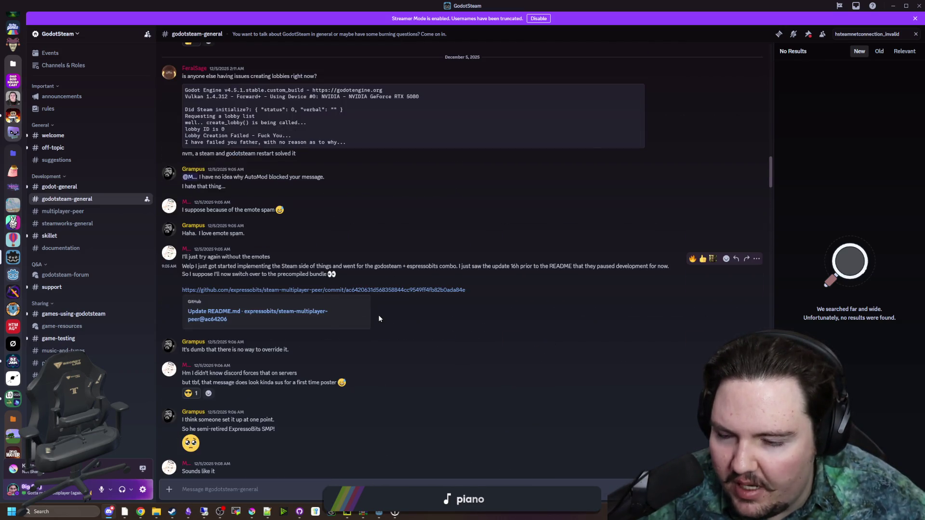
scroll(377, 314, up, 4)
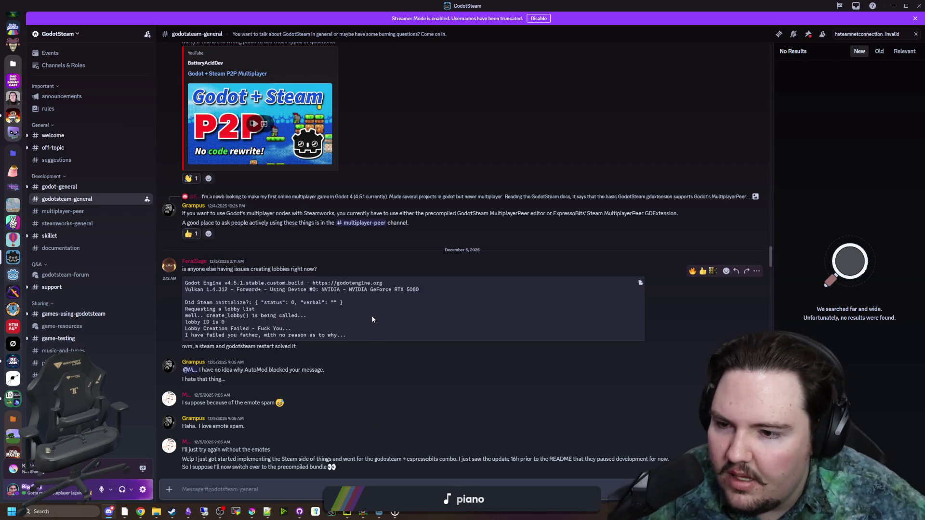
scroll(372, 316, up, 5)
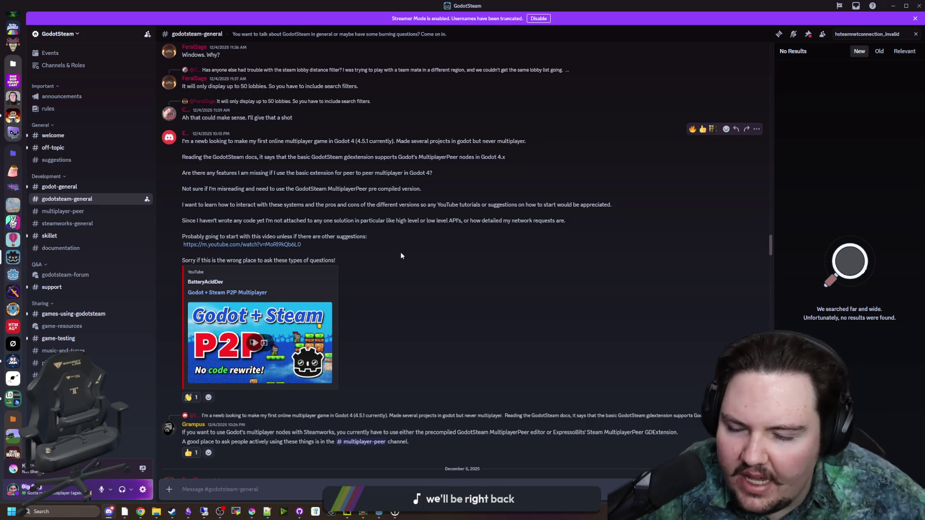
scroll(385, 260, up, 1)
Step: Review the Godot 4 Steam multiplayer threads, then switch to the Godot editor
scroll(386, 251, down, 3)
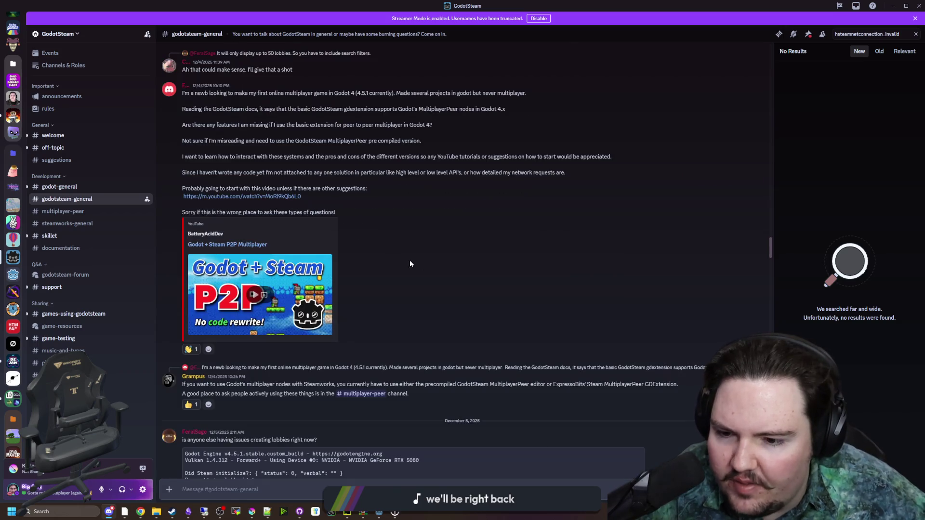
scroll(446, 261, down, 1)
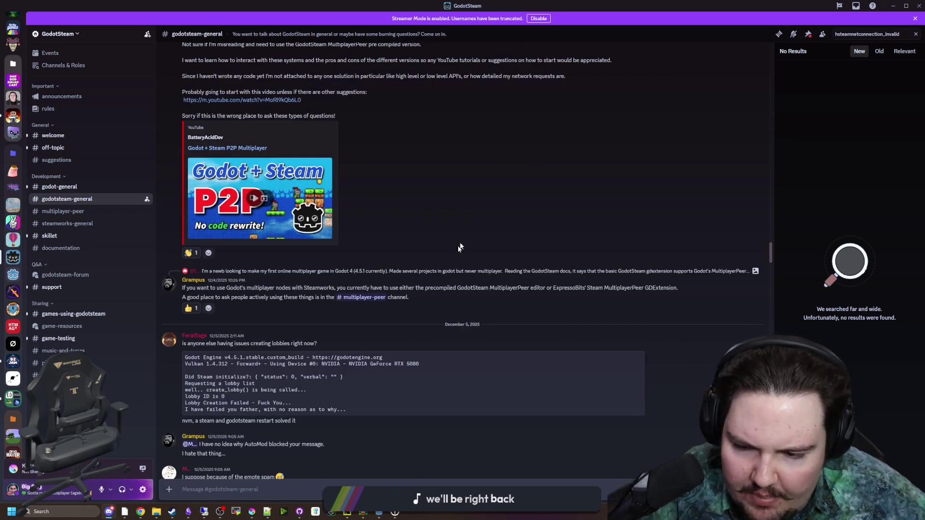
scroll(482, 205, up, 3)
scroll(477, 211, down, 2)
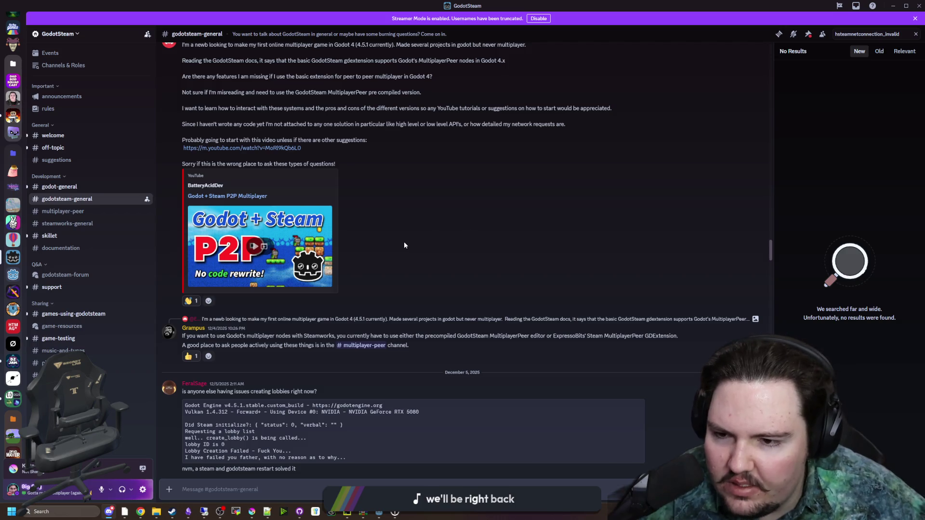
scroll(404, 242, up, 2)
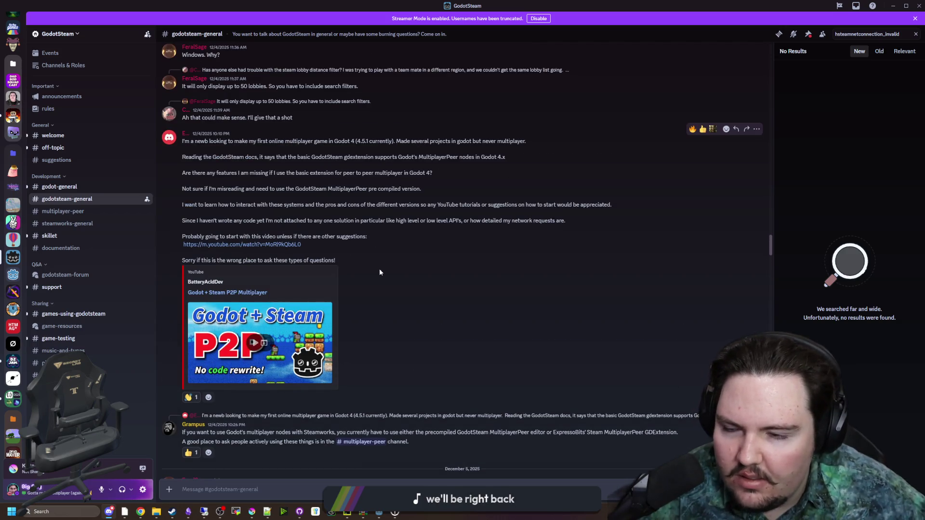
scroll(402, 275, down, 2)
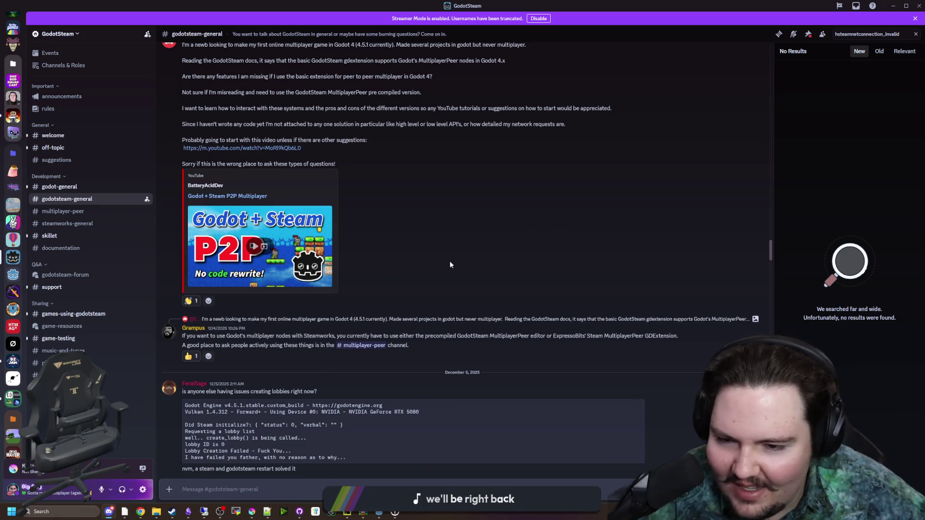
scroll(419, 313, up, 2)
scroll(421, 302, up, 2)
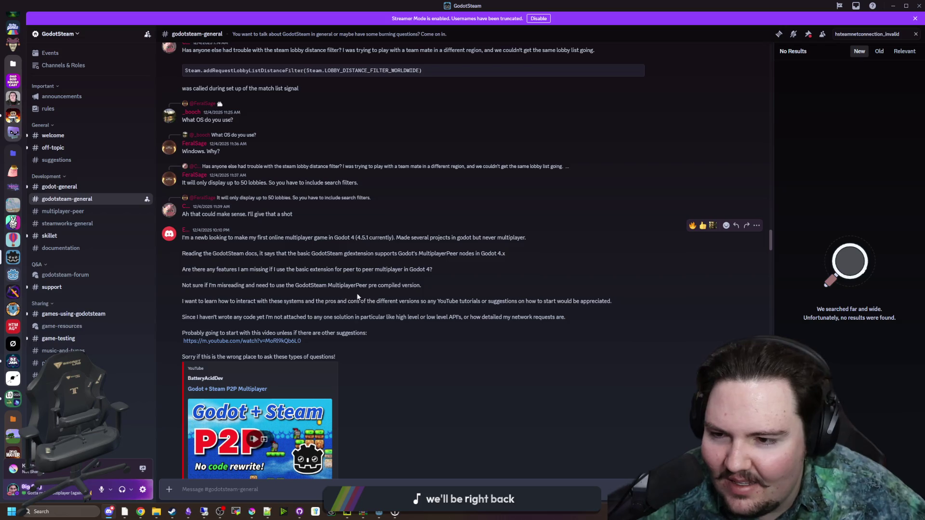
scroll(371, 273, down, 2)
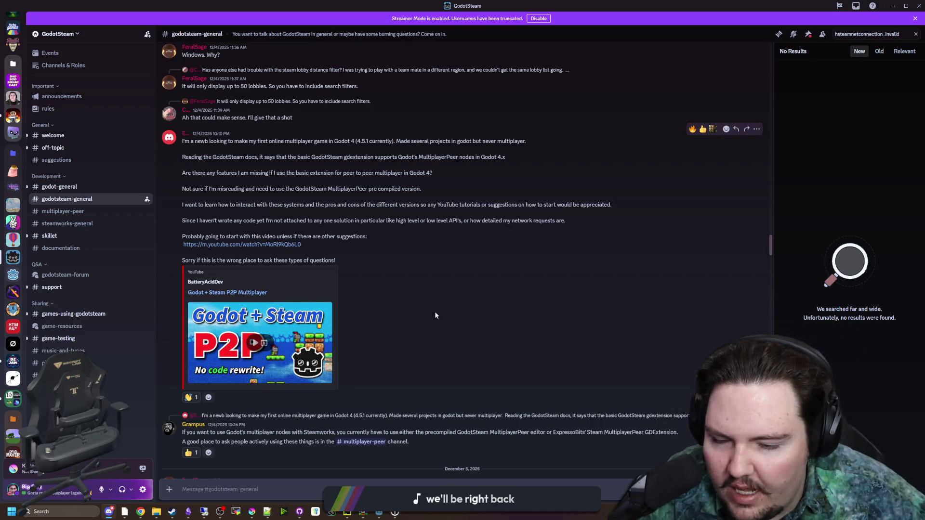
key(alt+Tab)
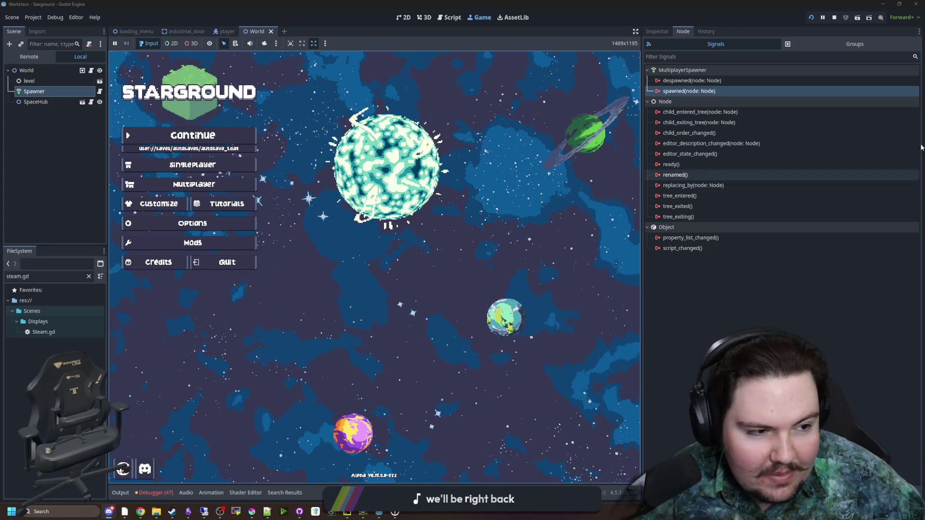
Step: Bring Discord back and scroll #godotsteam-general to the reply recommending #multiplayer-peer
key(alt+Tab)
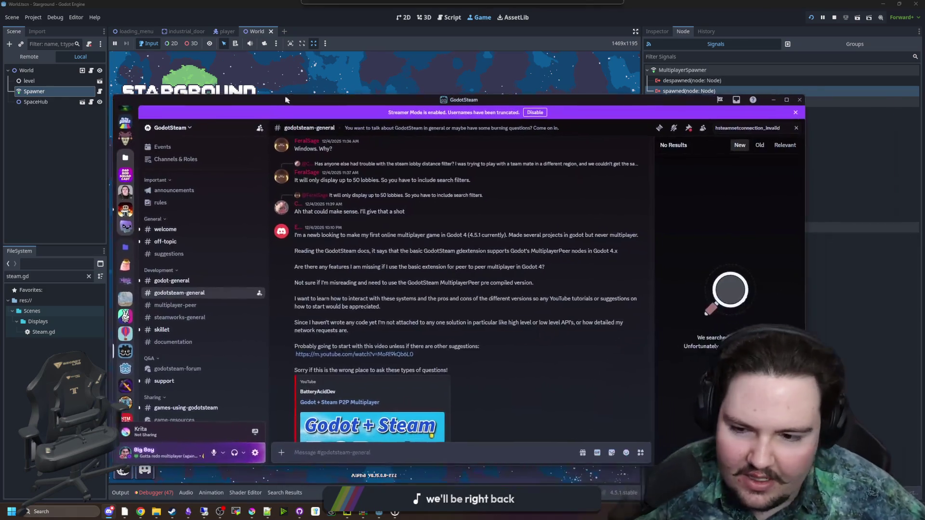
scroll(299, 282, down, 3)
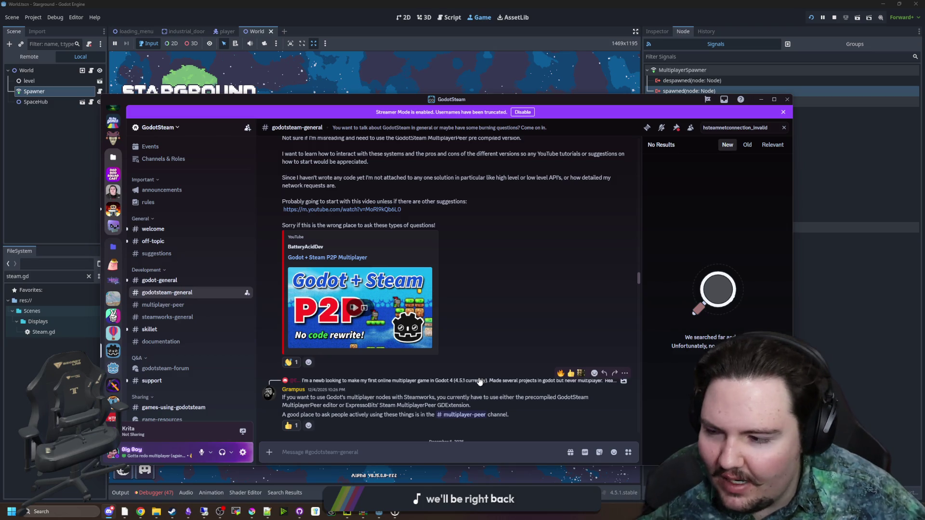
scroll(465, 352, up, 4)
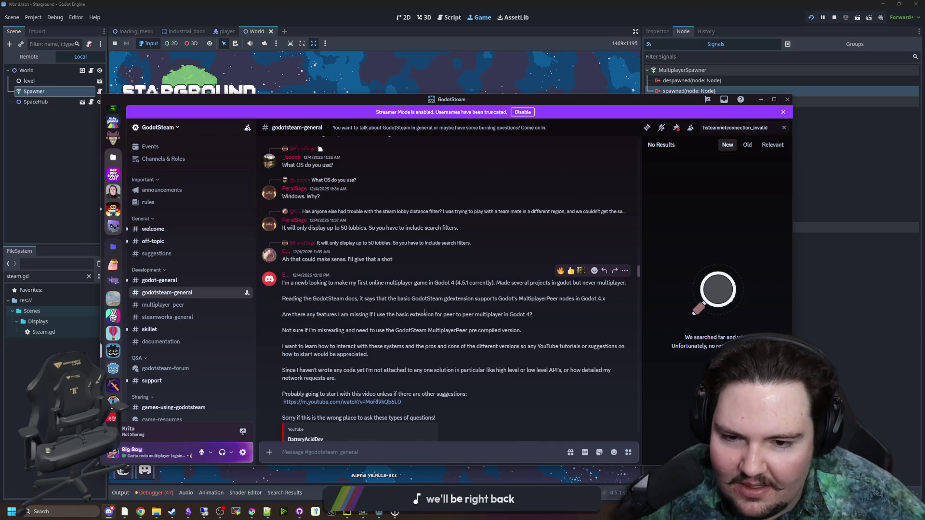
scroll(428, 317, up, 5)
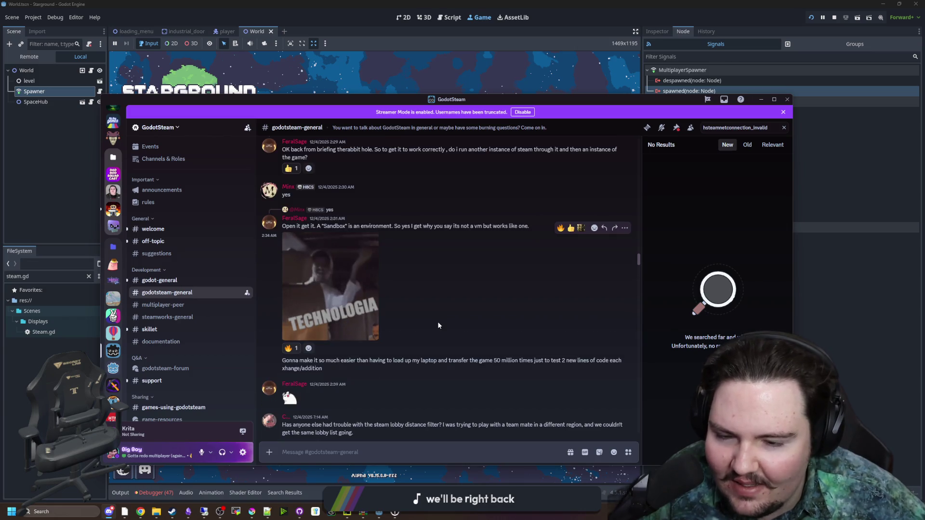
scroll(392, 285, down, 5)
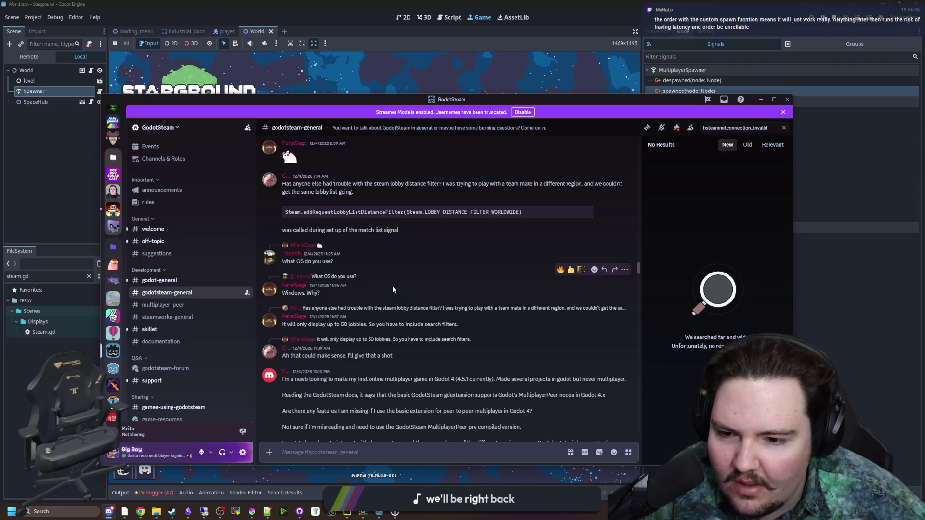
scroll(393, 288, down, 3)
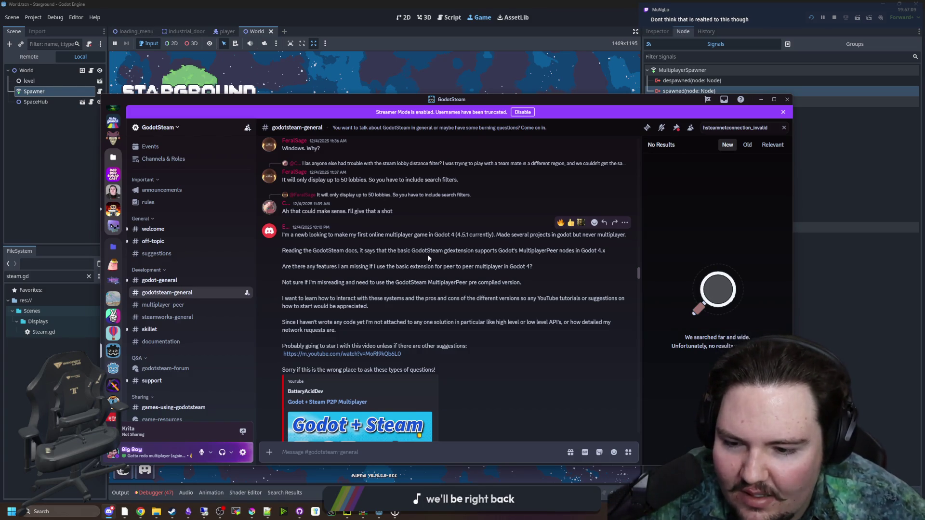
scroll(428, 259, down, 3)
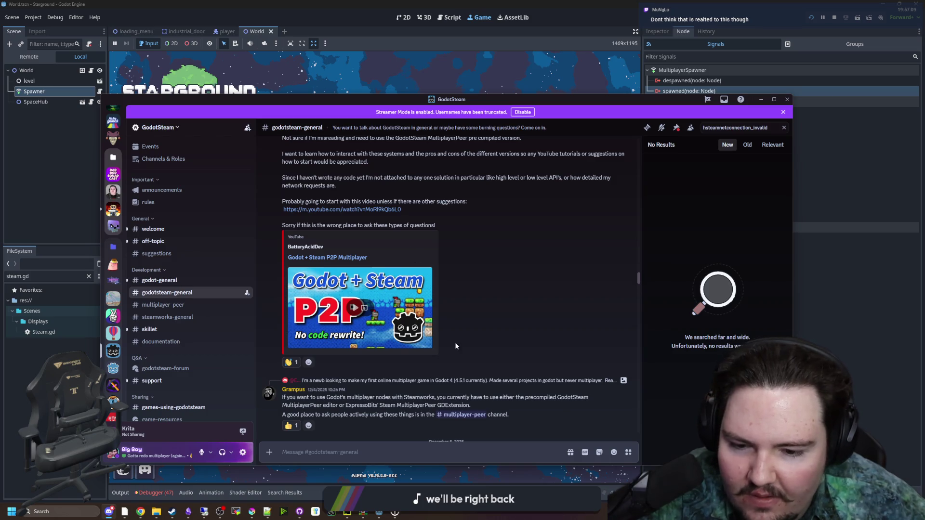
scroll(449, 305, up, 5)
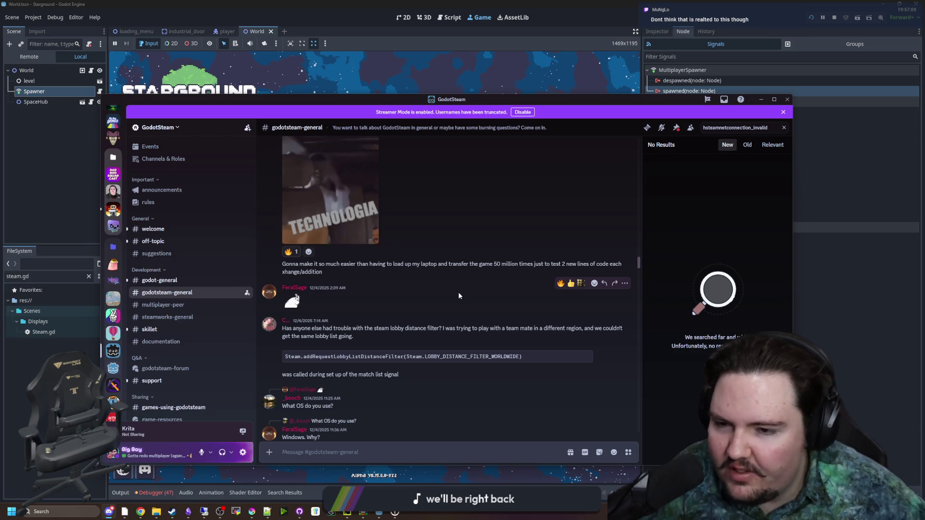
scroll(458, 295, up, 3)
scroll(458, 296, up, 10)
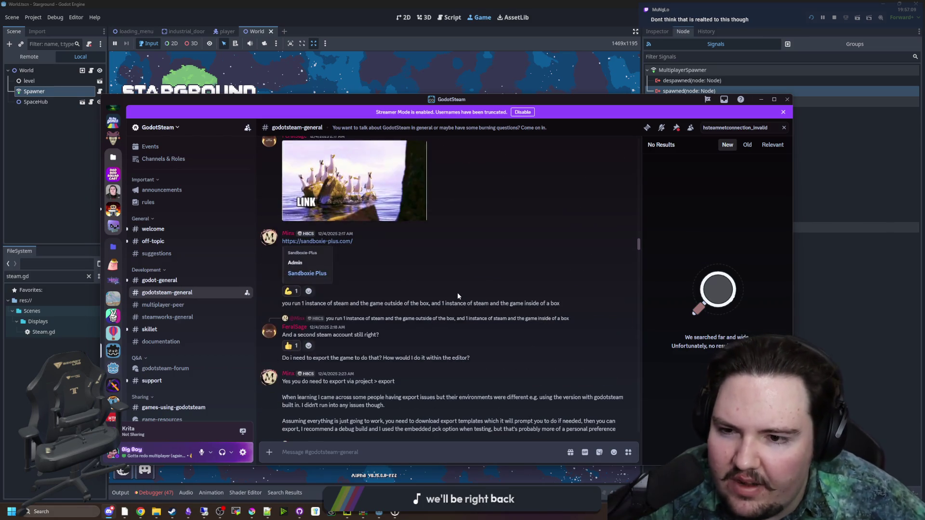
scroll(458, 295, down, 15)
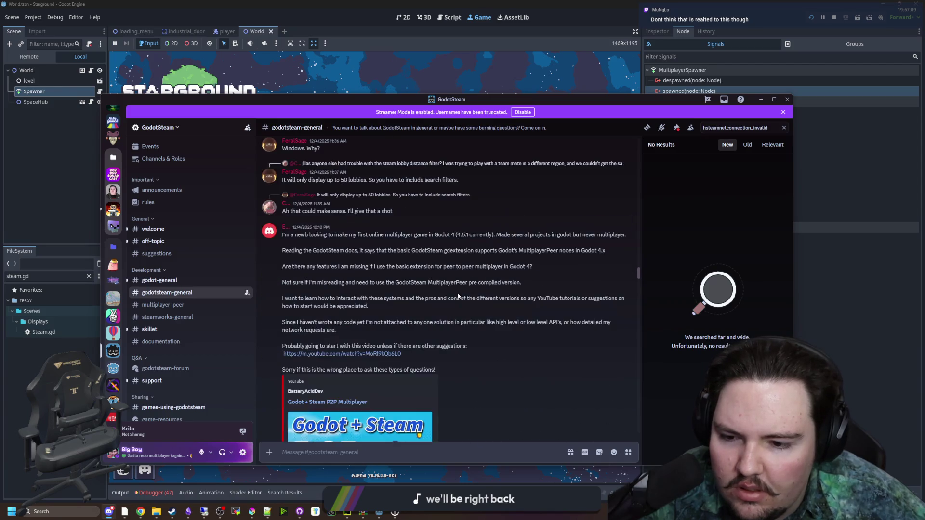